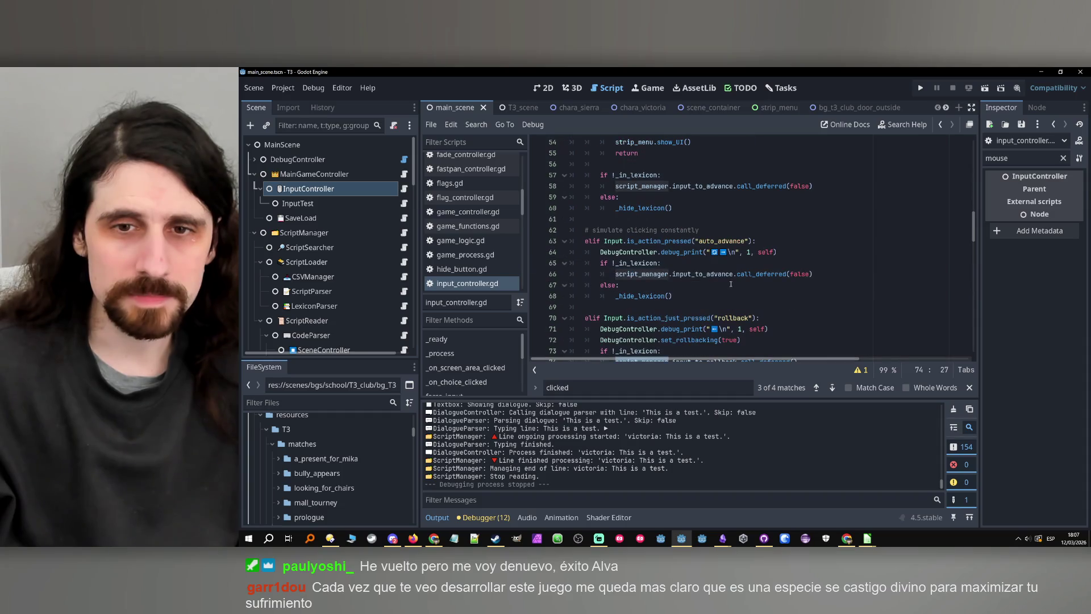
- Search input_controller.gd for '.input_TO_AD' to locate the input_to_advance calls
scroll(731, 284, "down", 9)
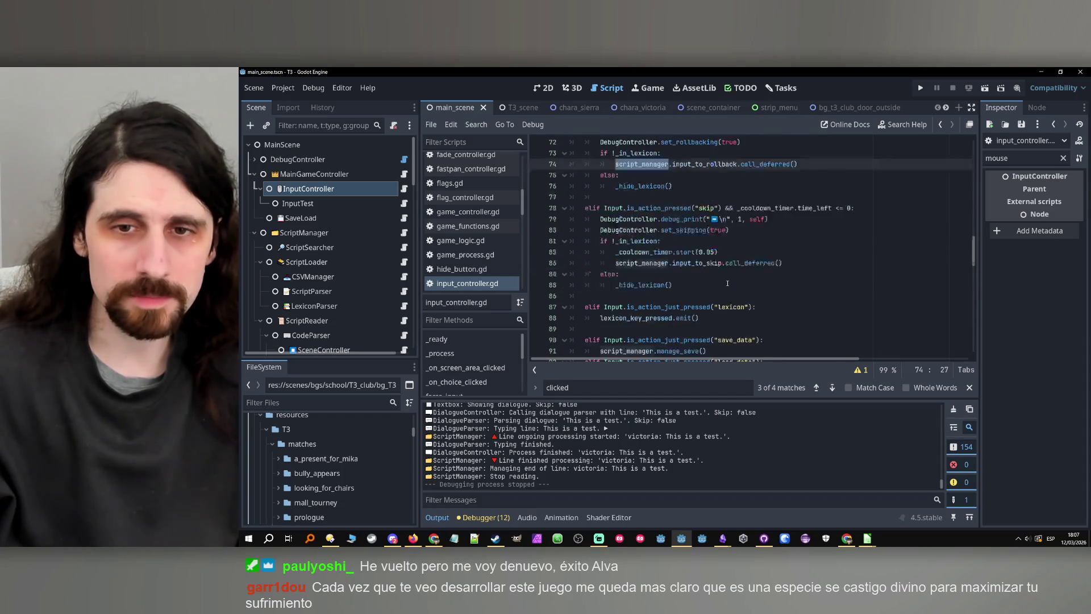
scroll(727, 283, "down", 3)
scroll(728, 283, "up", 11)
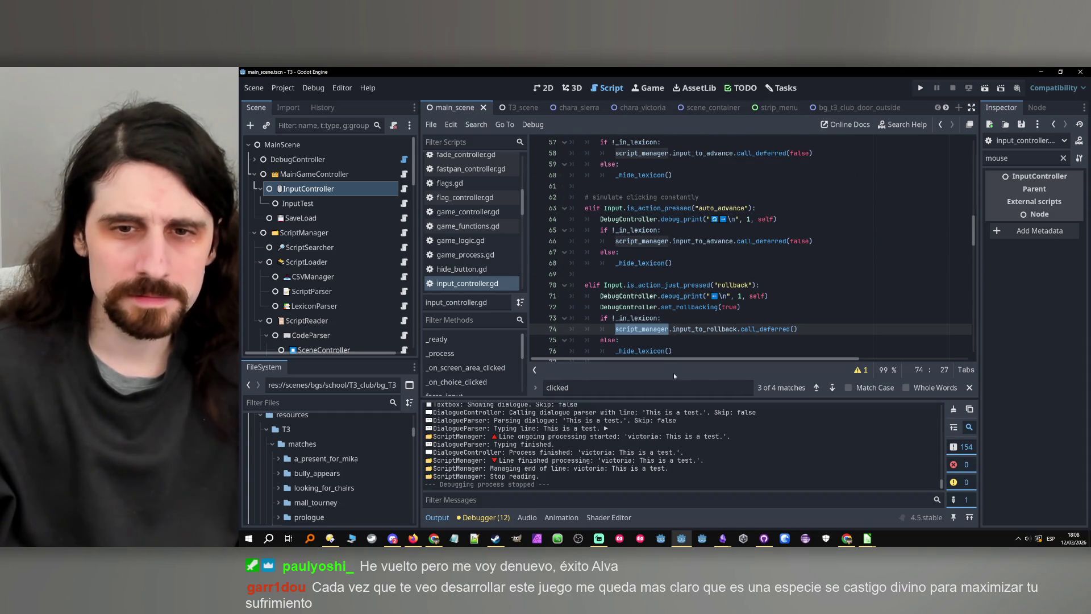
key("ctrl+f")
type(".")
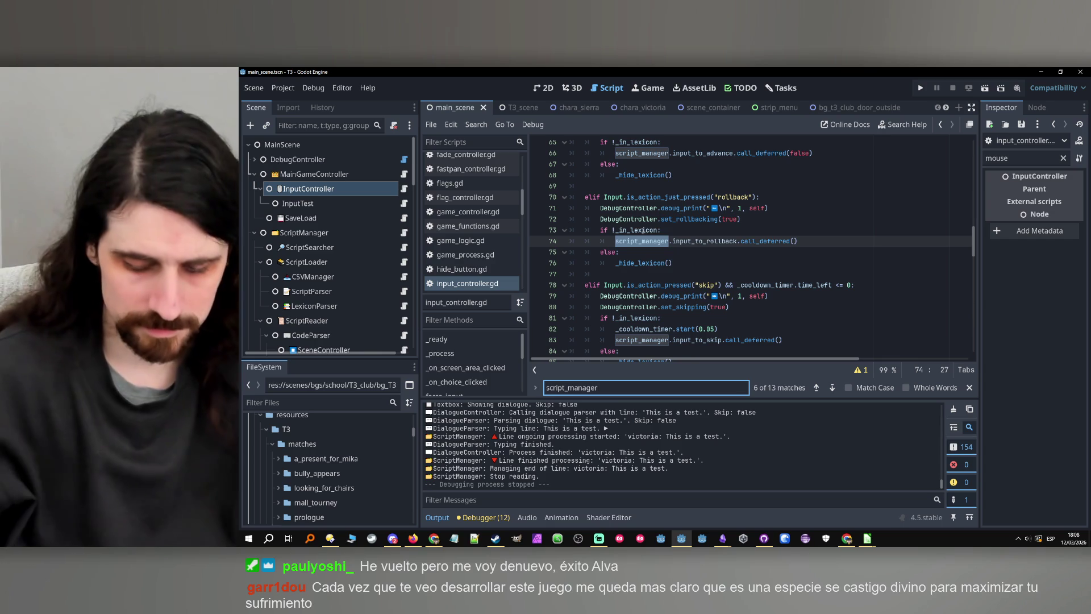
type("inp")
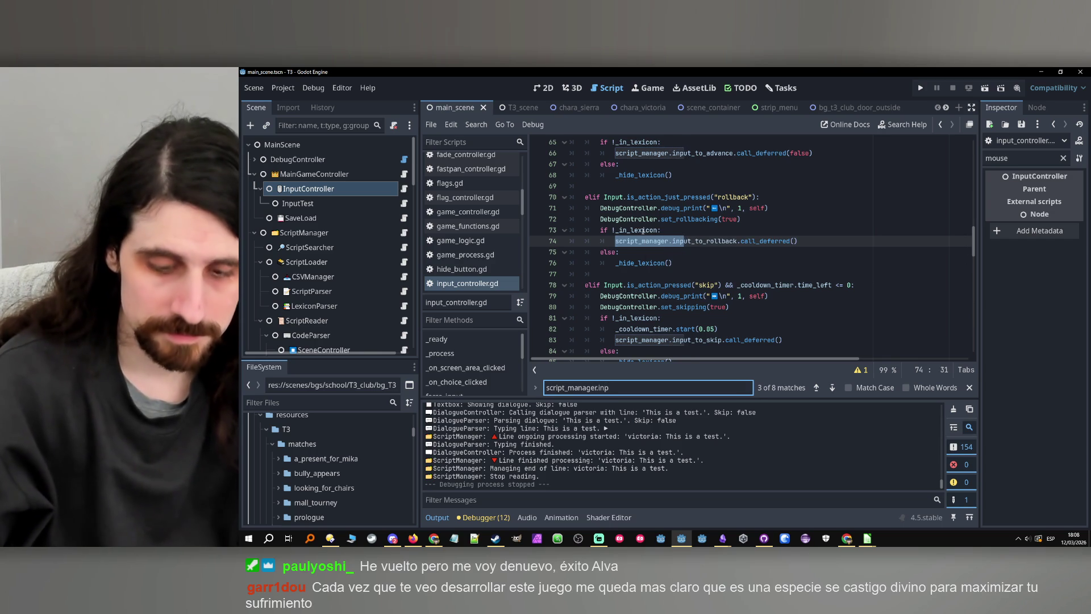
type("ut_")
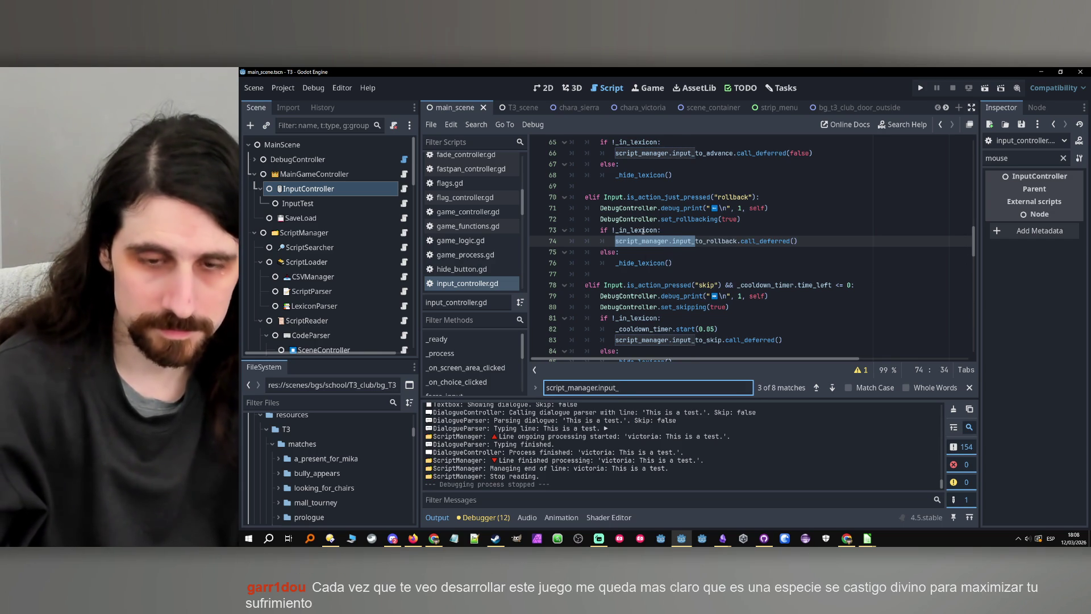
type("TO_A")
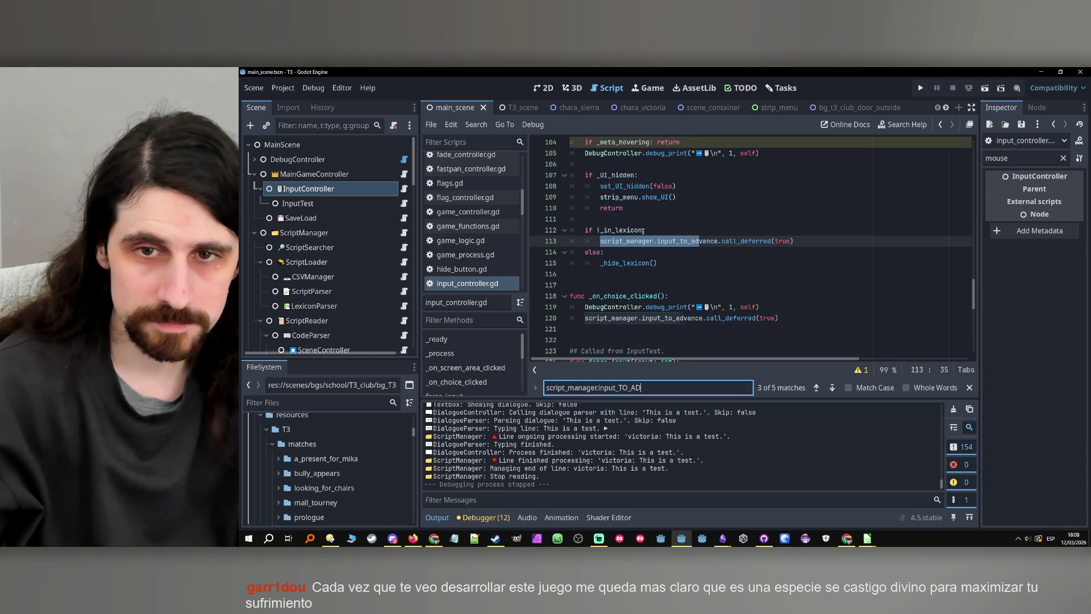
type("D")
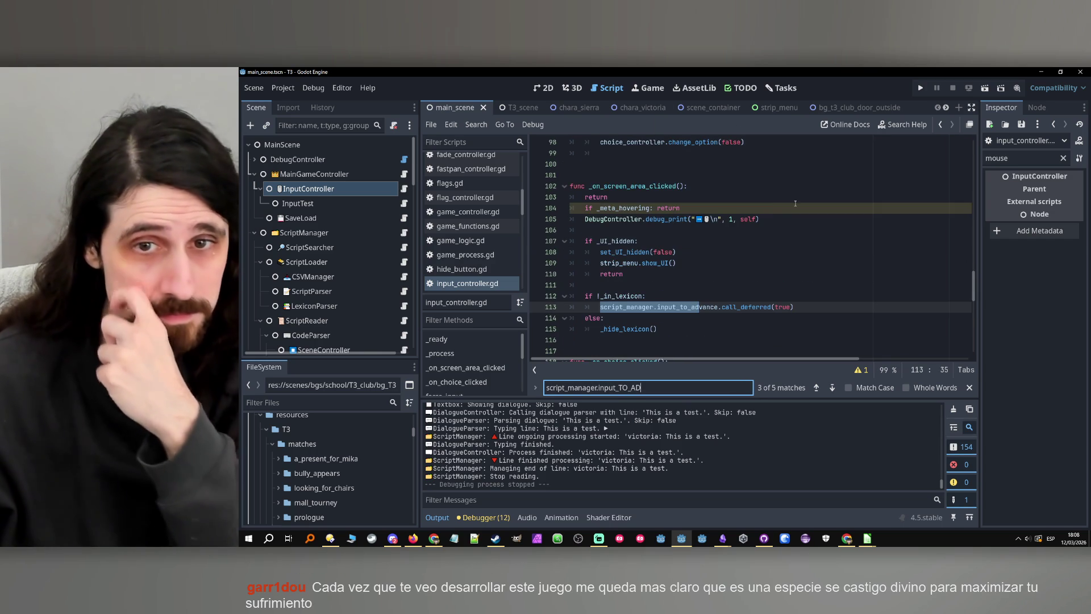
- Select and review the lexicon check block on lines 112–115
left_click(796, 307)
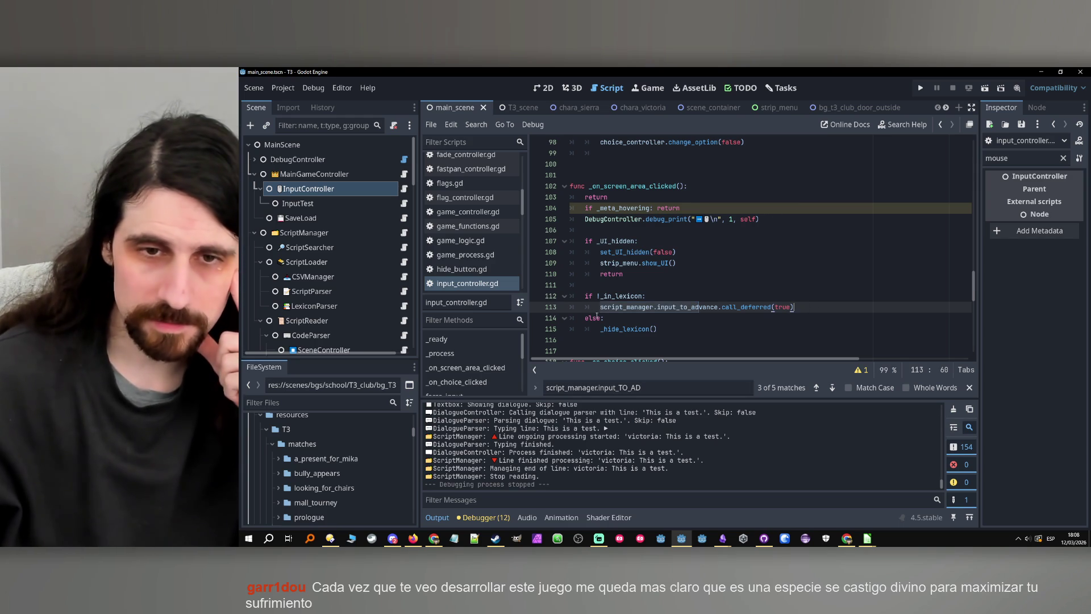
left_click_drag(585, 296, 683, 330)
scroll(733, 277, "up", 15)
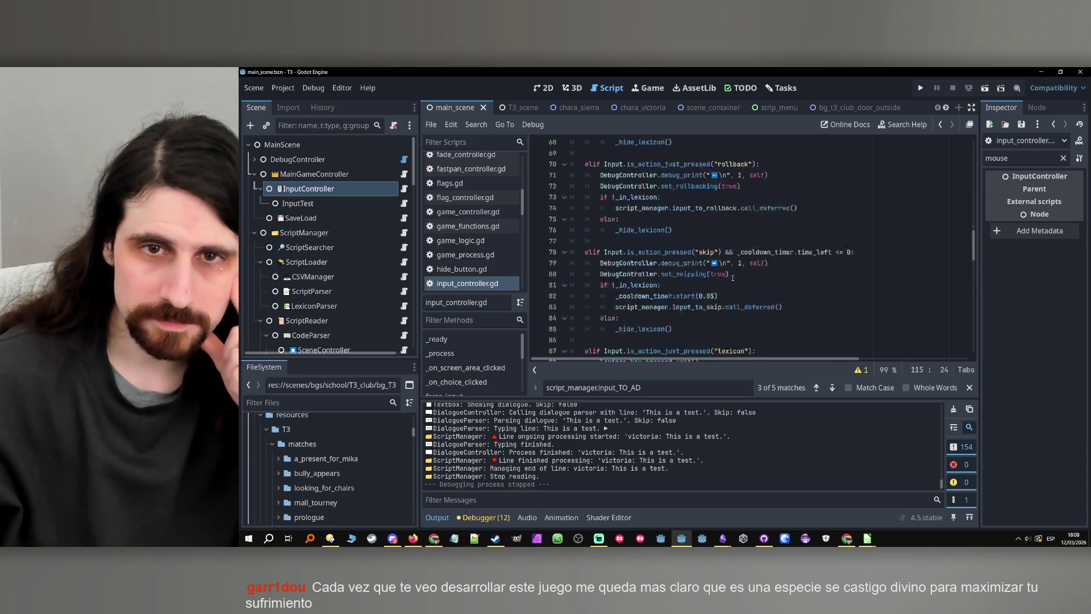
scroll(732, 281, "down", 7)
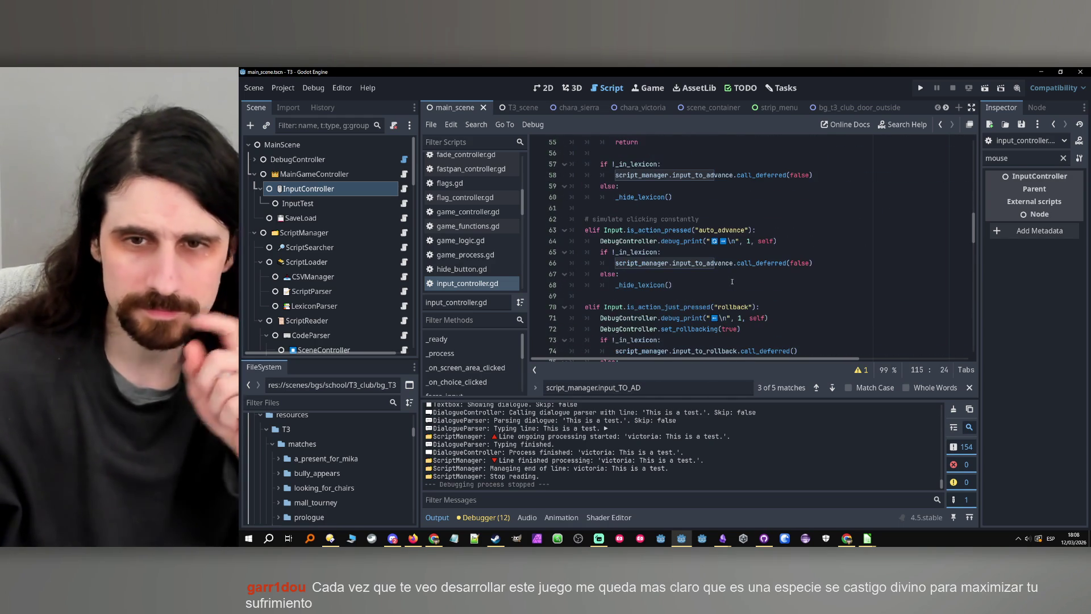
scroll(731, 280, "down", 6)
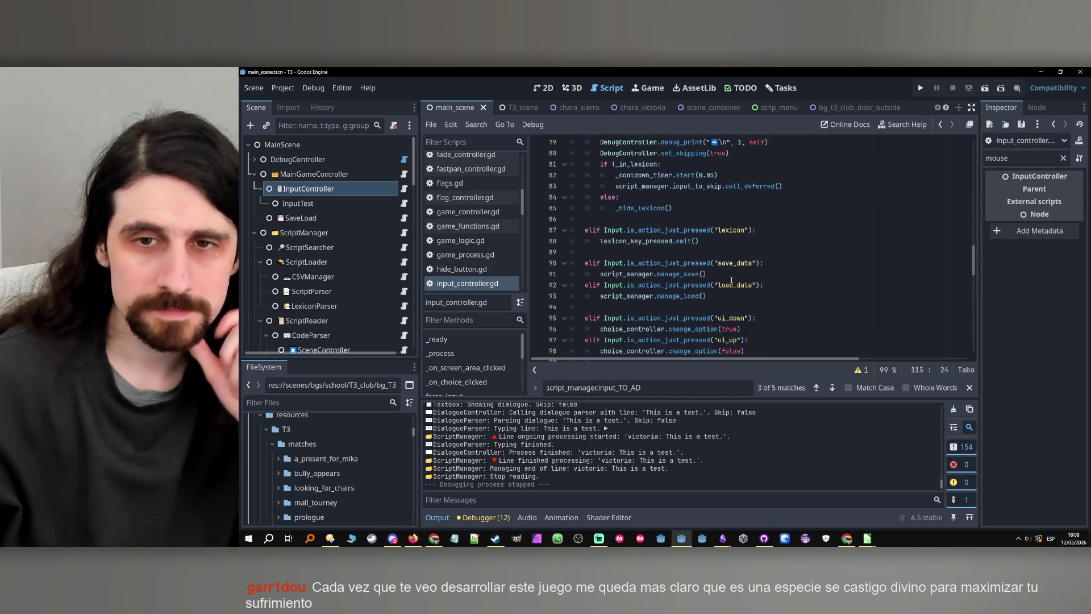
scroll(732, 280, "up", 9)
scroll(731, 280, "up", 6)
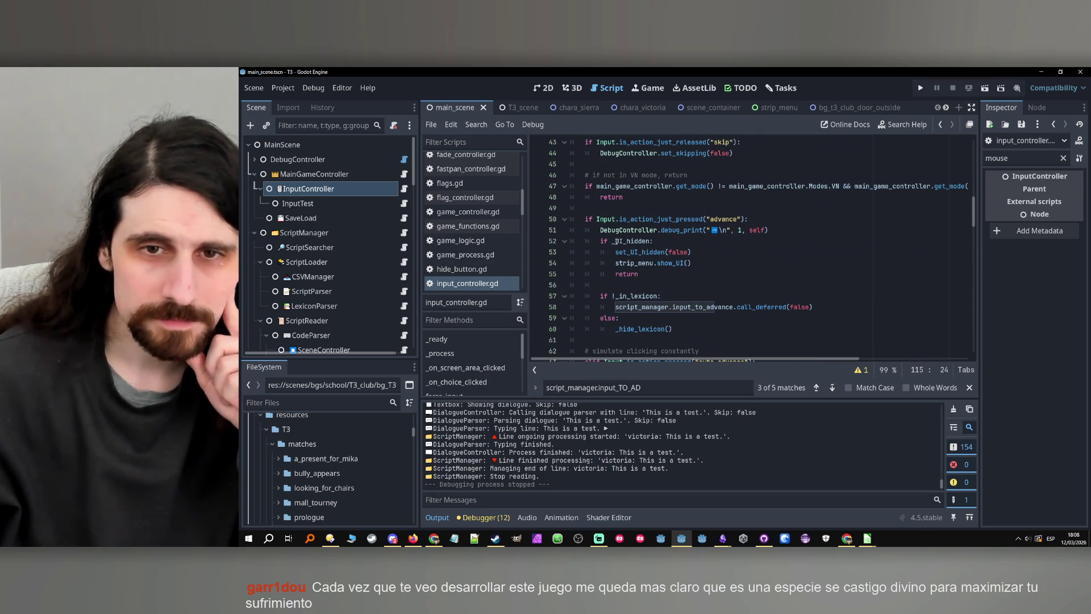
scroll(664, 251, "down", 5)
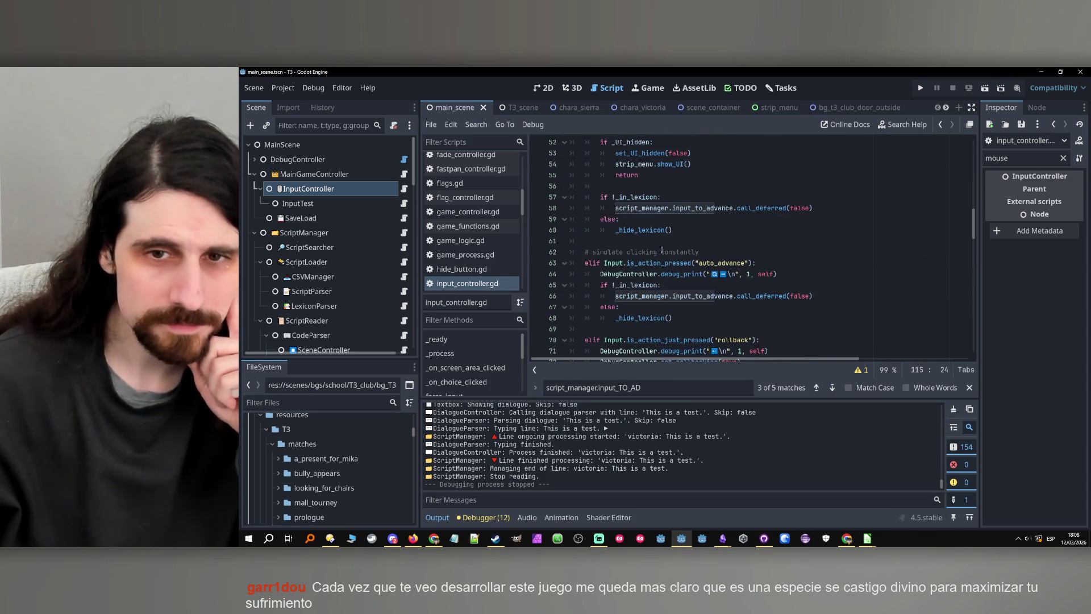
scroll(662, 250, "up", 6)
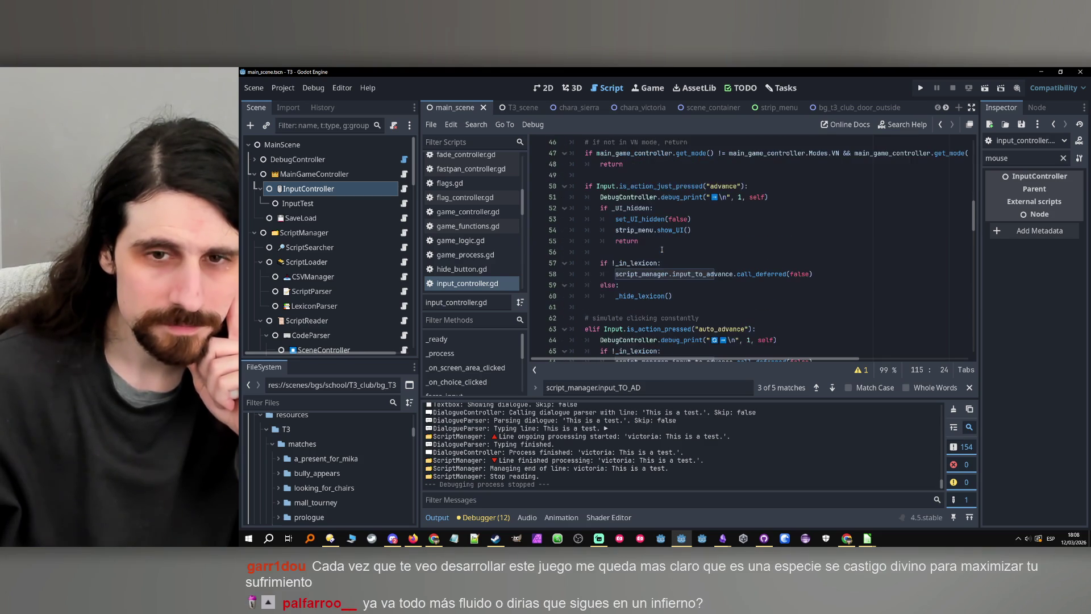
scroll(662, 250, "down", 1)
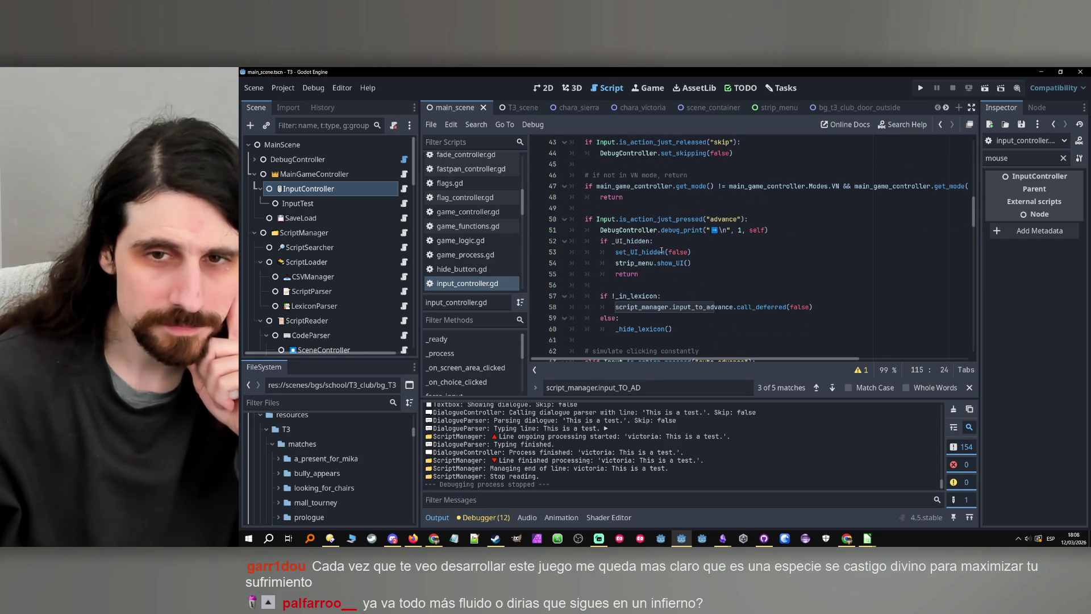
scroll(662, 250, "down", 1)
- Review the advance handling on lines 56–60 and the input_to_advance documentation
left_click(683, 294)
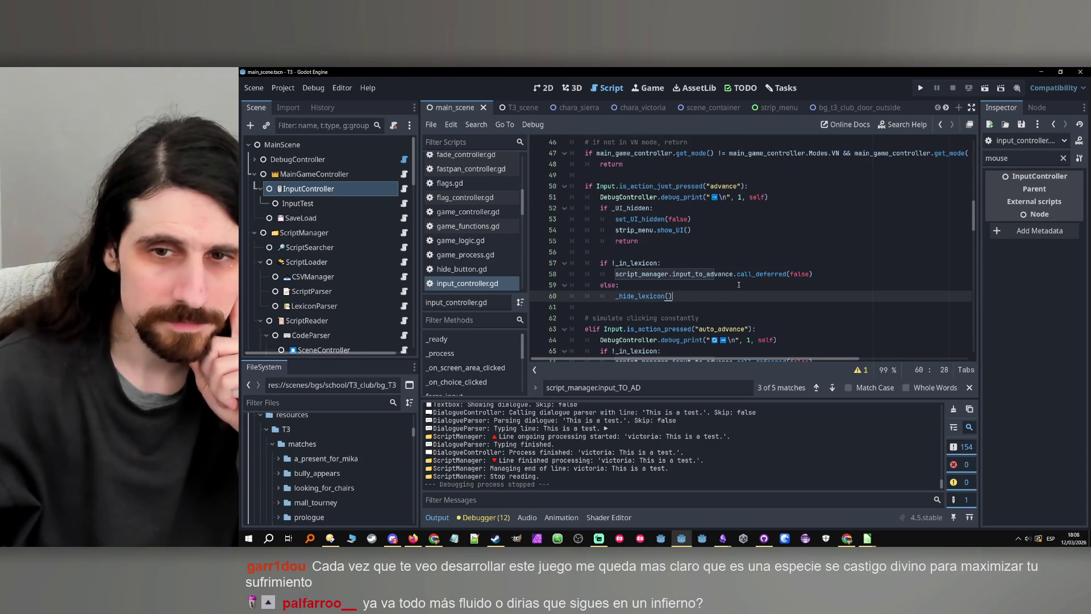
left_click(707, 275)
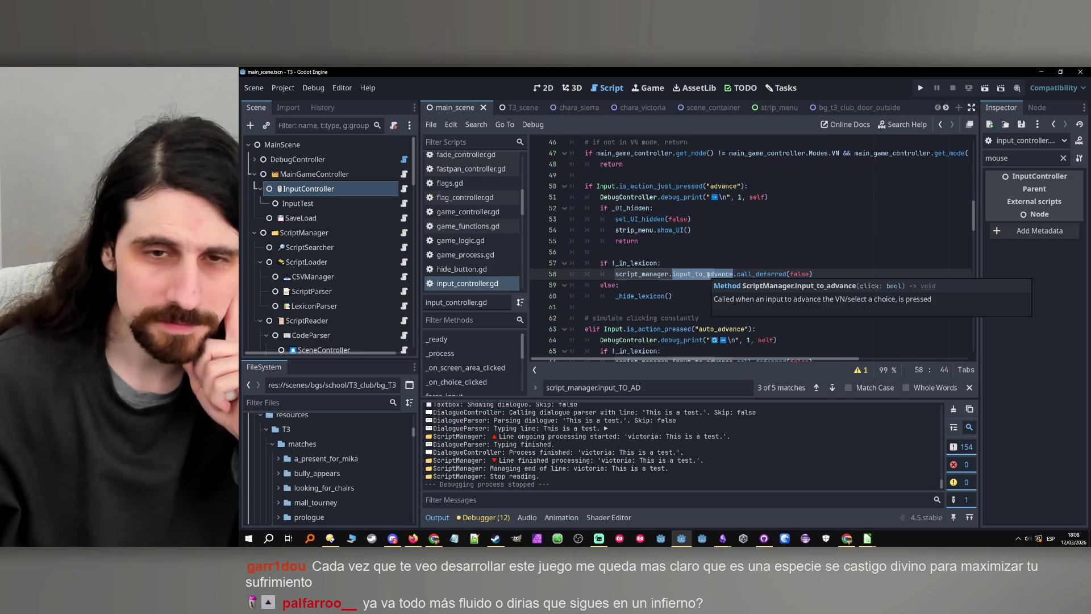
scroll(707, 274, "up", 1)
left_click(677, 293)
left_click(686, 286)
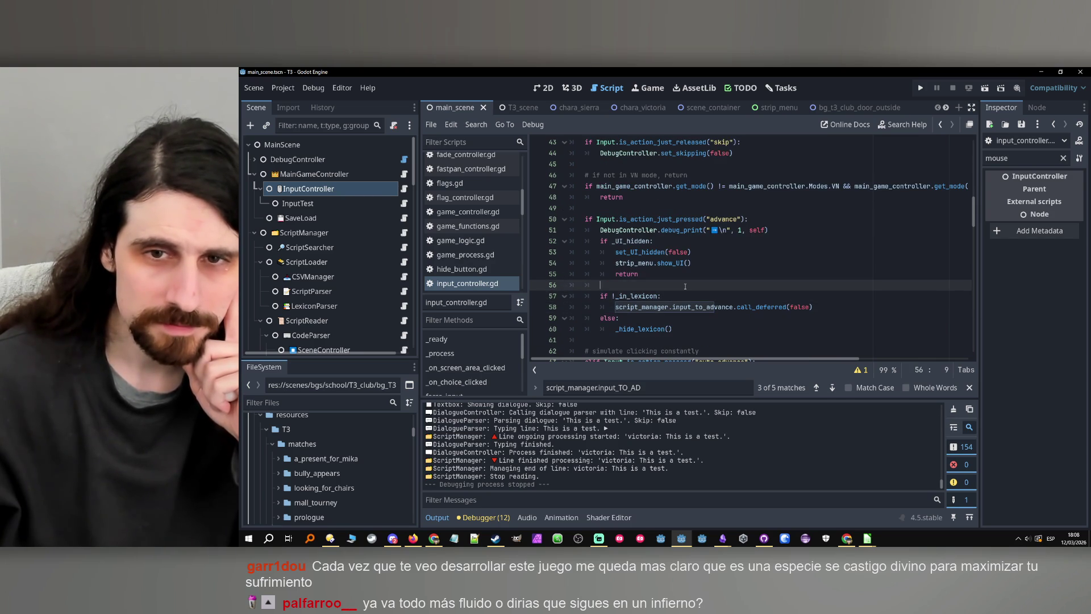
scroll(662, 239, "down", 1)
left_click(684, 298)
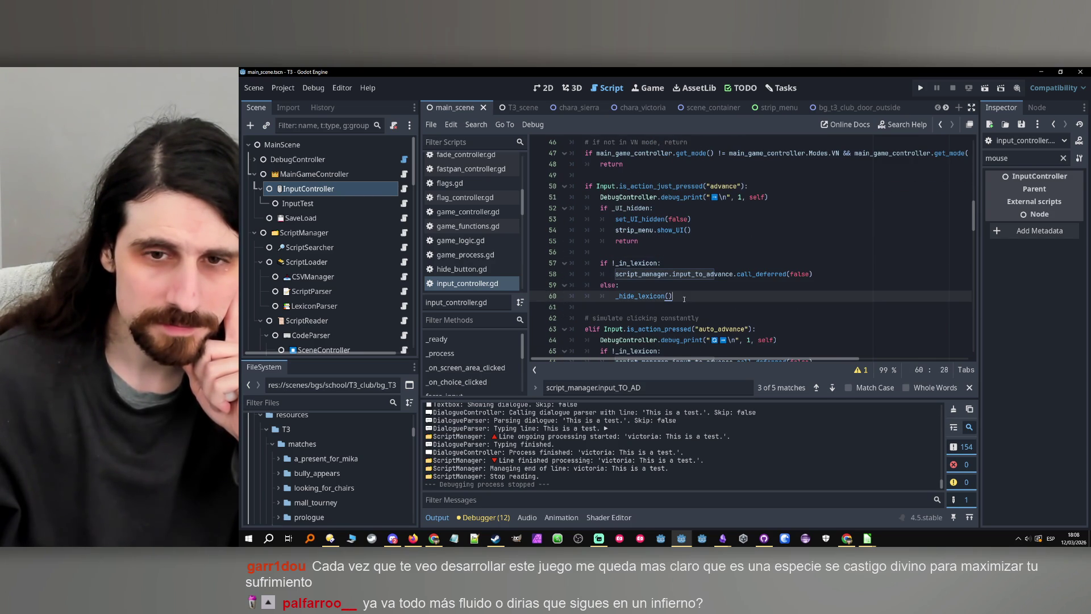
left_click(313, 87)
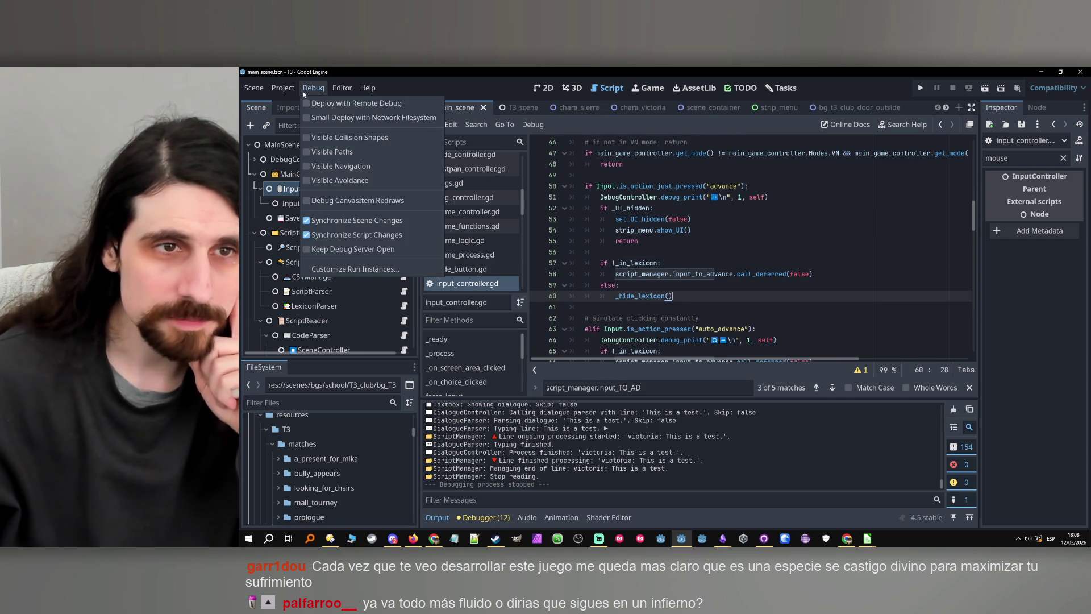
- In the Input Map, delete advance's Left Mouse Button binding and the click action
left_click(286, 103)
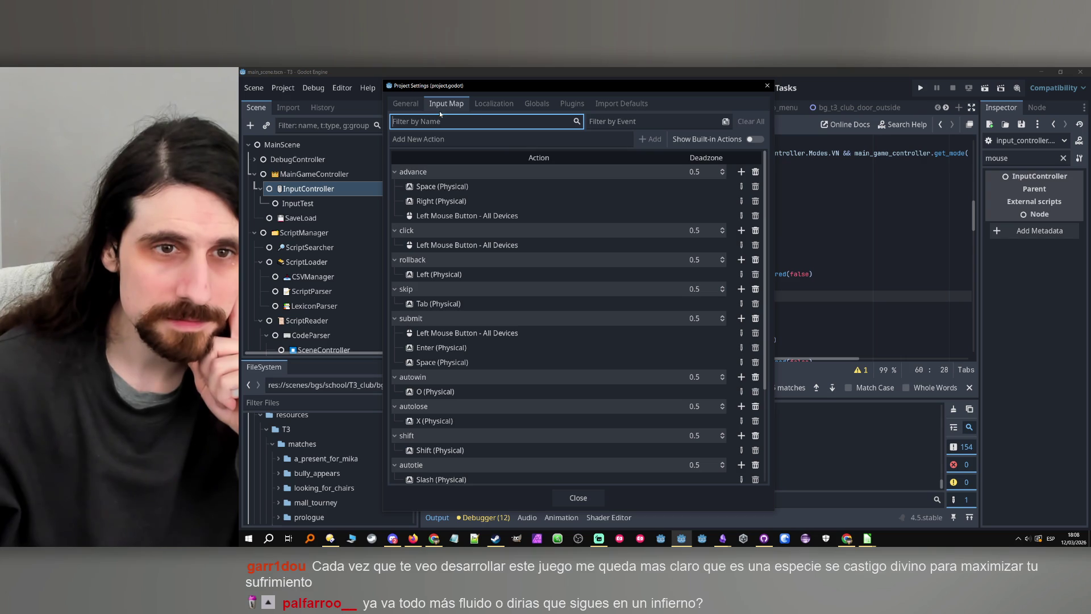
left_click(682, 215)
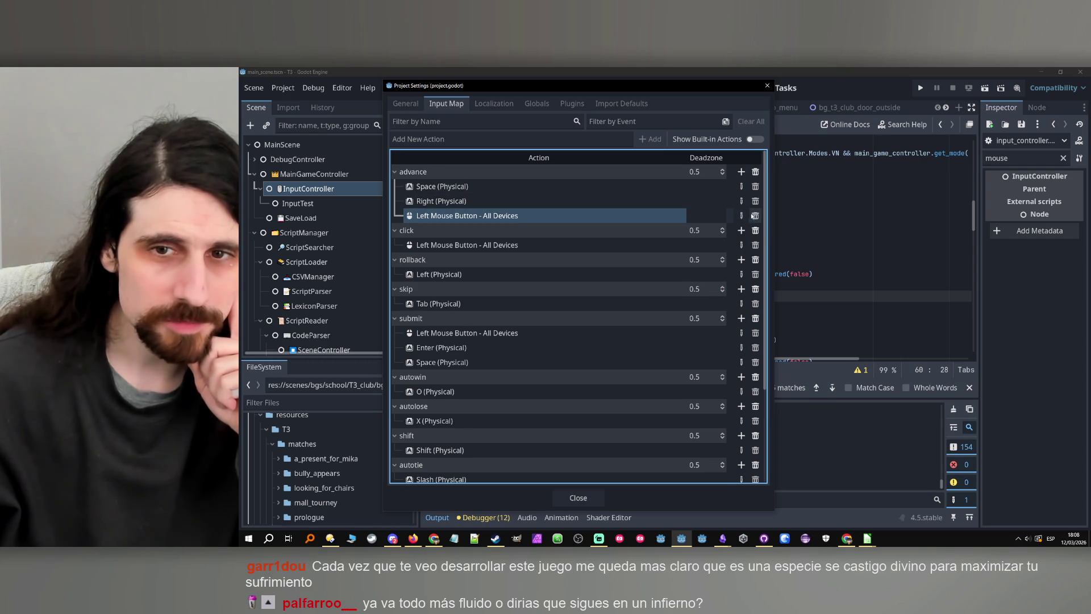
left_click(754, 215)
left_click(754, 215)
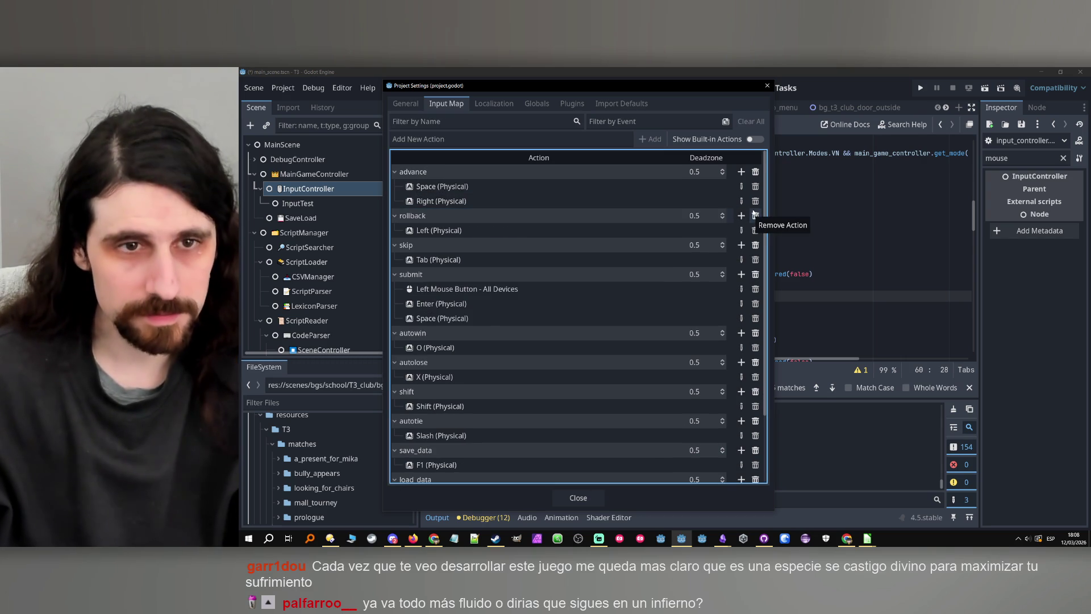
key("Escape")
left_click(662, 307)
scroll(663, 306, "down", 6)
- Search the script for uses of "CLICK"
key("ctrl+f")
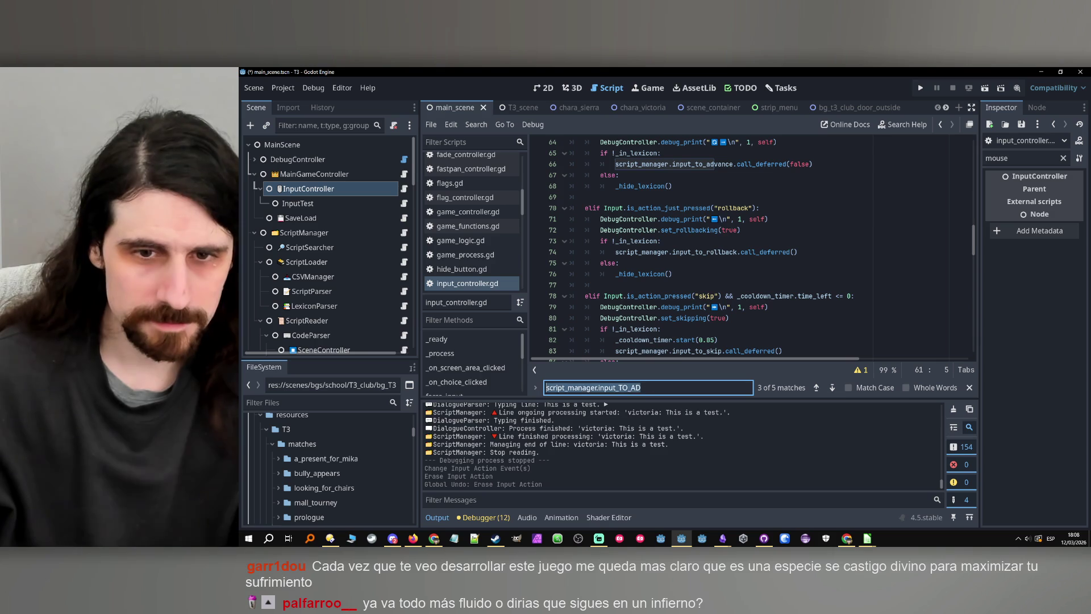
type("\"CLICK\"")
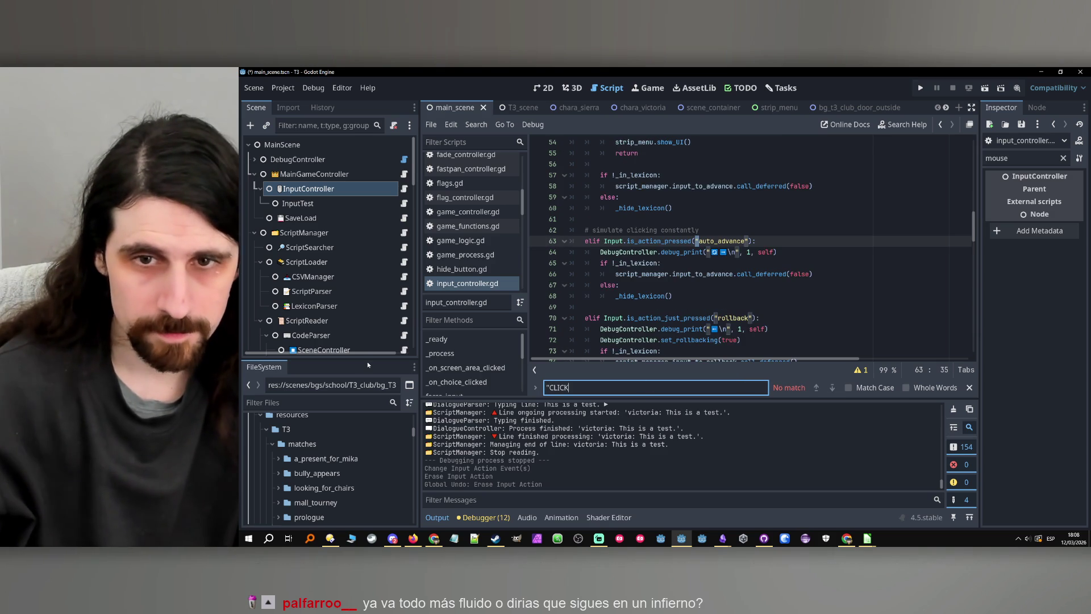
scroll(577, 304, "up", 18)
scroll(672, 272, "down", 18)
scroll(672, 273, "up", 3)
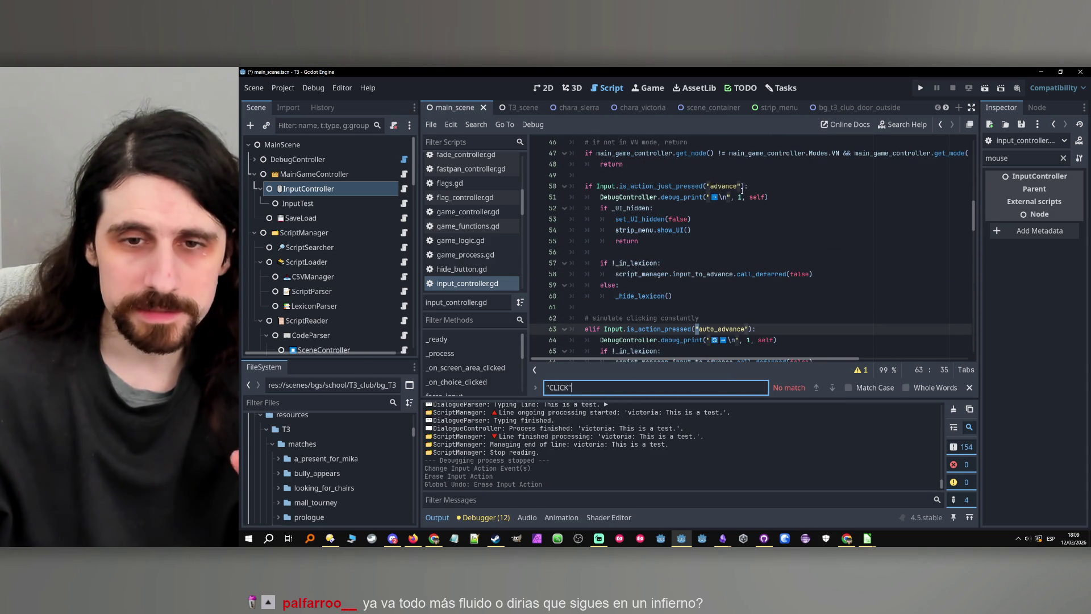
- Add line 62, `elif Input.is_action_just_pressed("click"):`, after the advance block
left_click(686, 295)
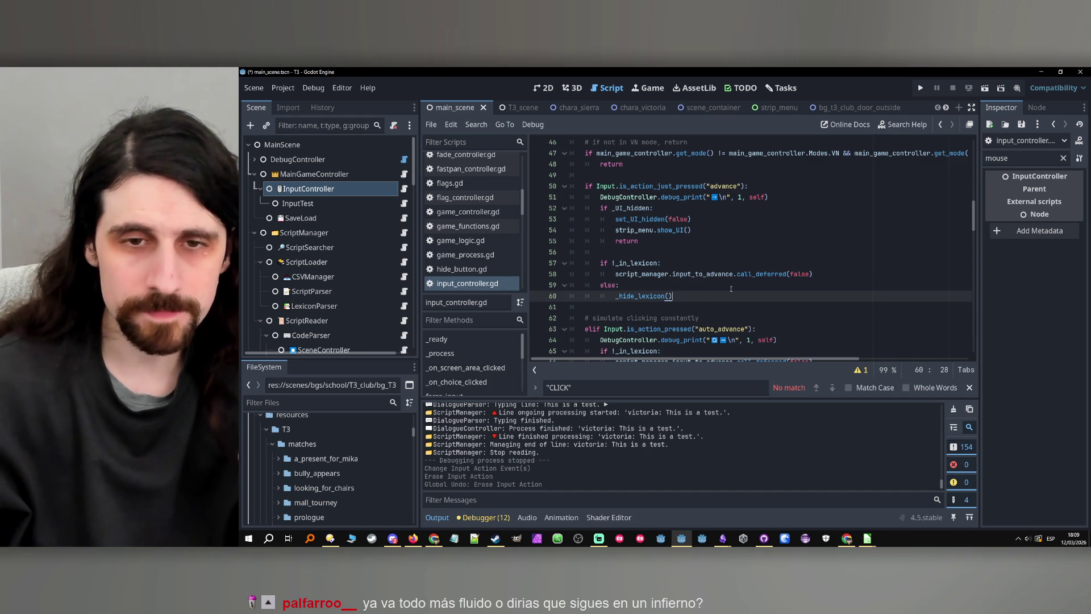
key("Return")
key("Return")
key("BackSpace")
type("elif")
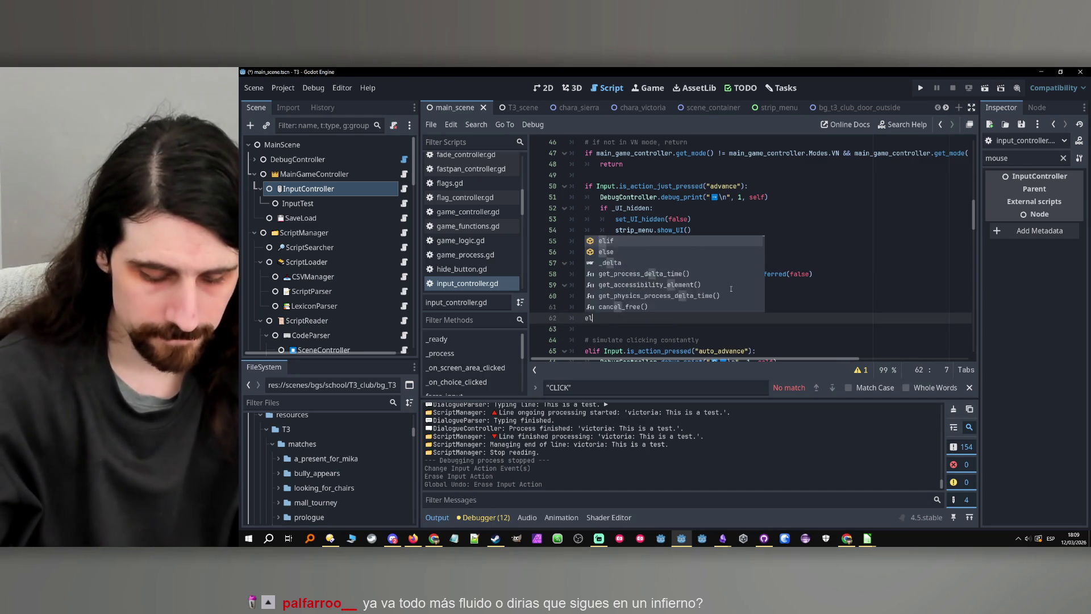
left_click_drag(748, 185, 594, 186)
left_click(634, 321)
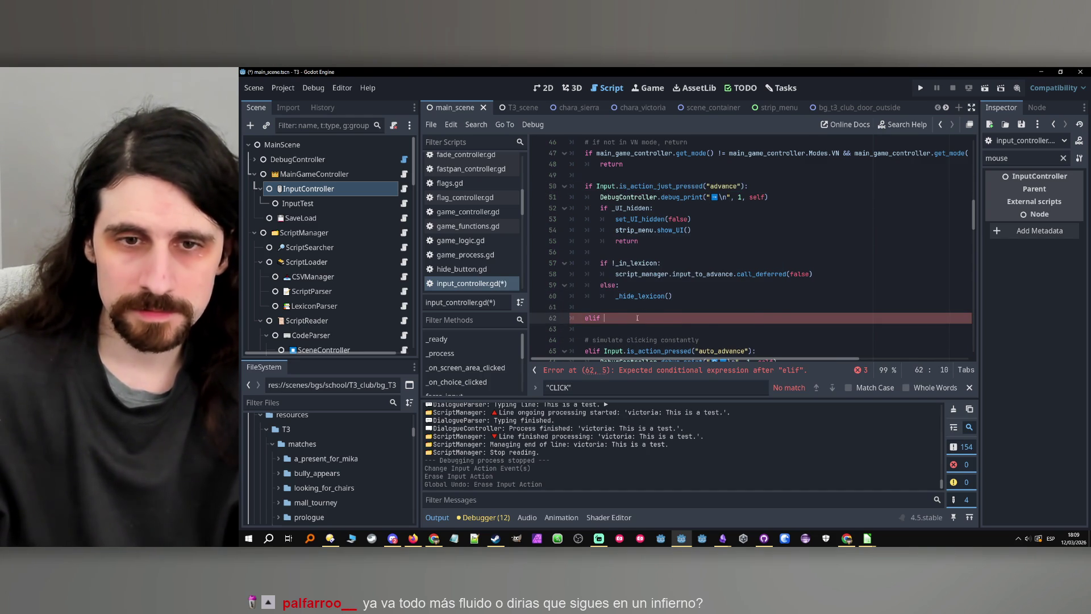
double_click(728, 317)
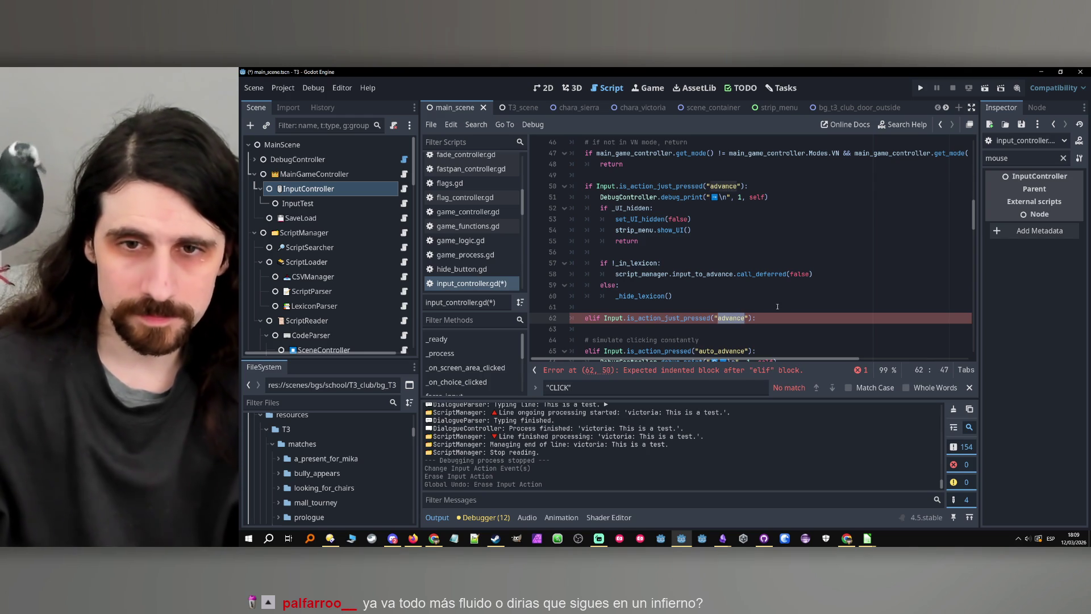
type("click")
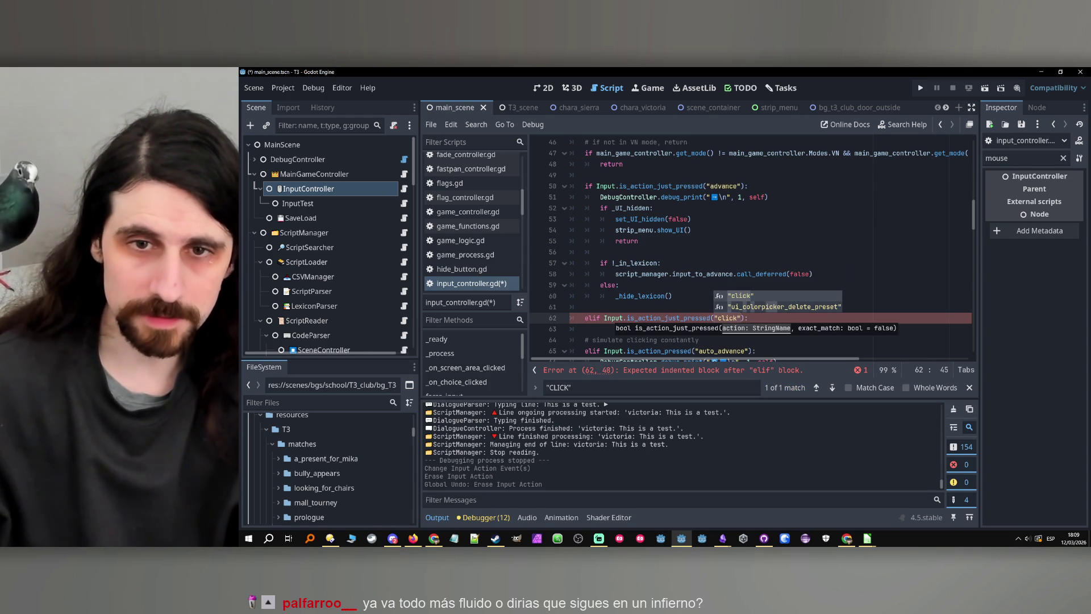
left_click(763, 240)
left_click(763, 321)
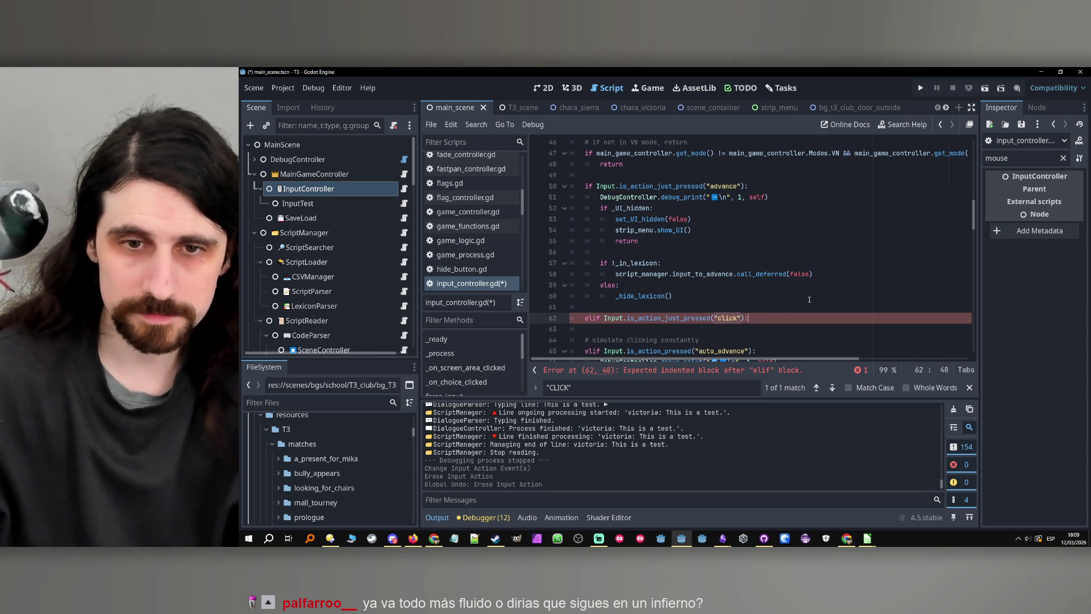
key("Return")
scroll(804, 240, "down", 1)
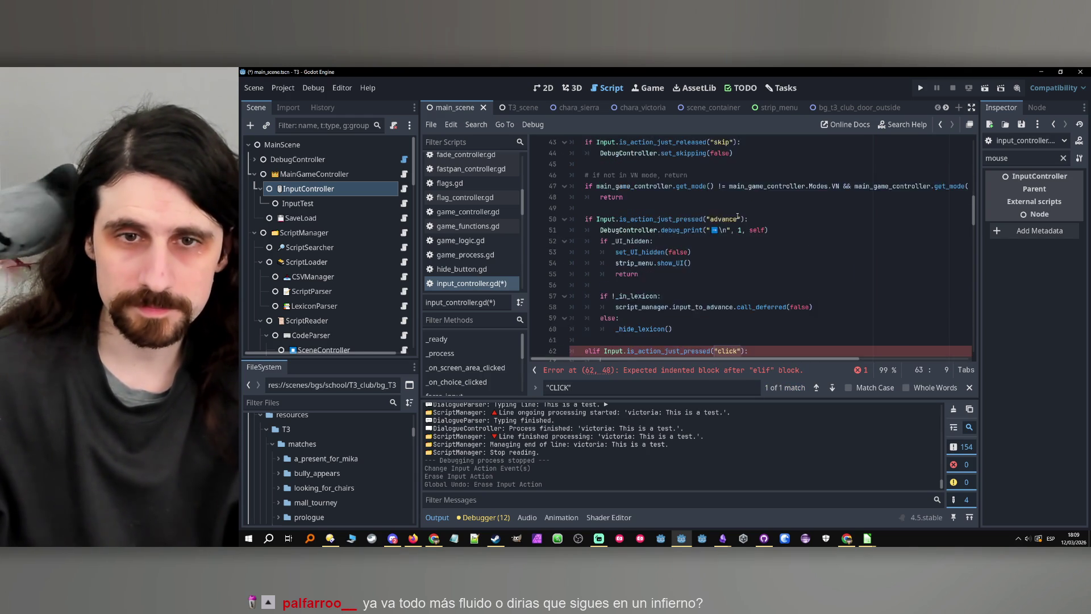
- Copy the advance branch body (lines 51–60) into the click branch
mouse_move(600, 164)
left_mouse_down()
mouse_move(710, 276)
mouse_move(718, 268)
left_mouse_up()
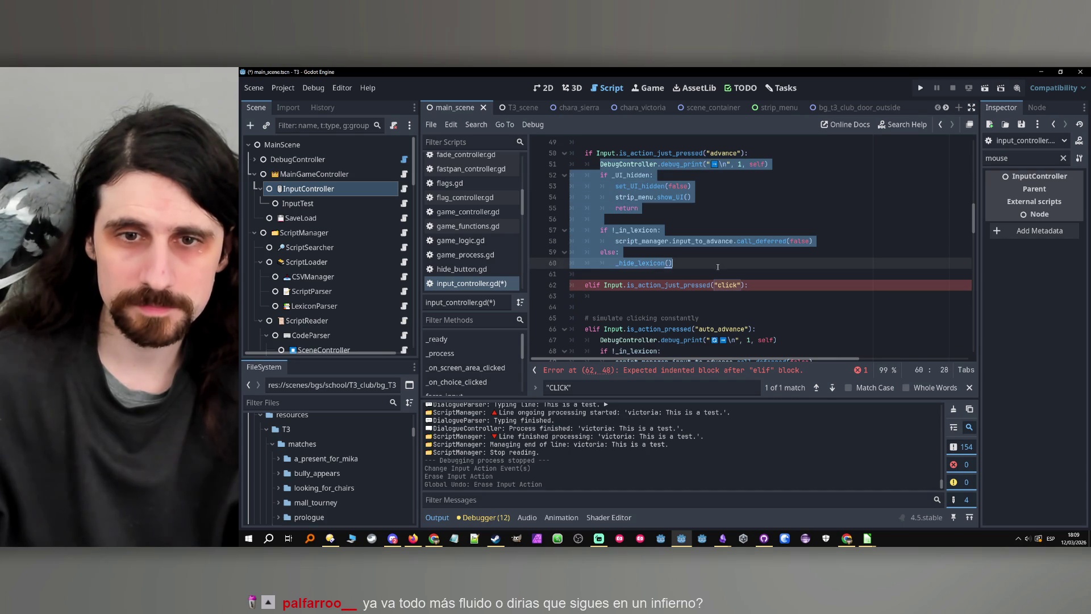
key("ctrl+c")
left_click(642, 296)
key("ctrl+v")
scroll(693, 282, "up", 2)
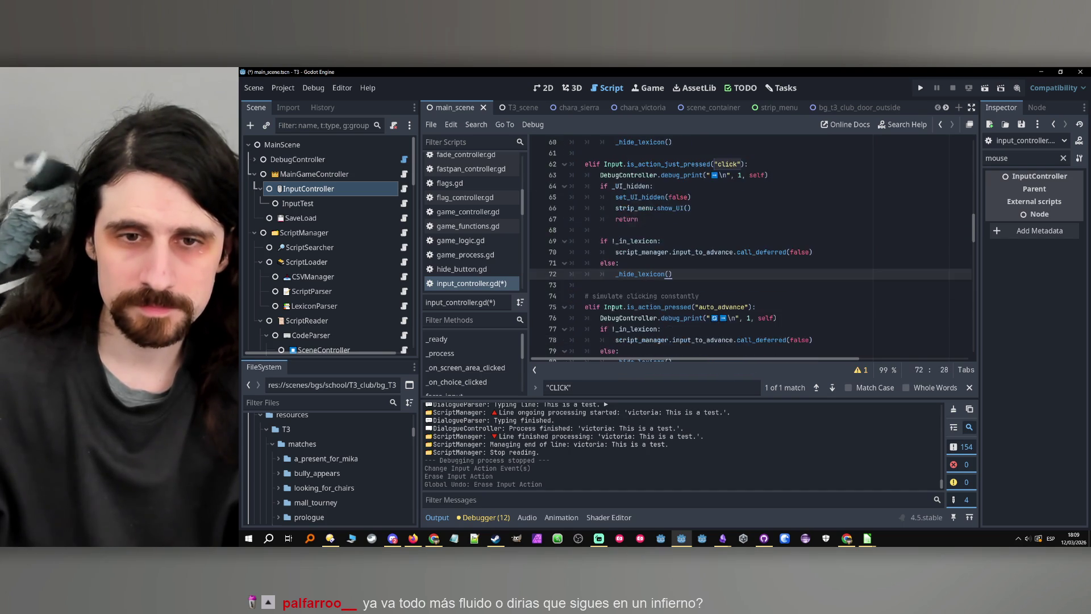
scroll(725, 293, "down", 1)
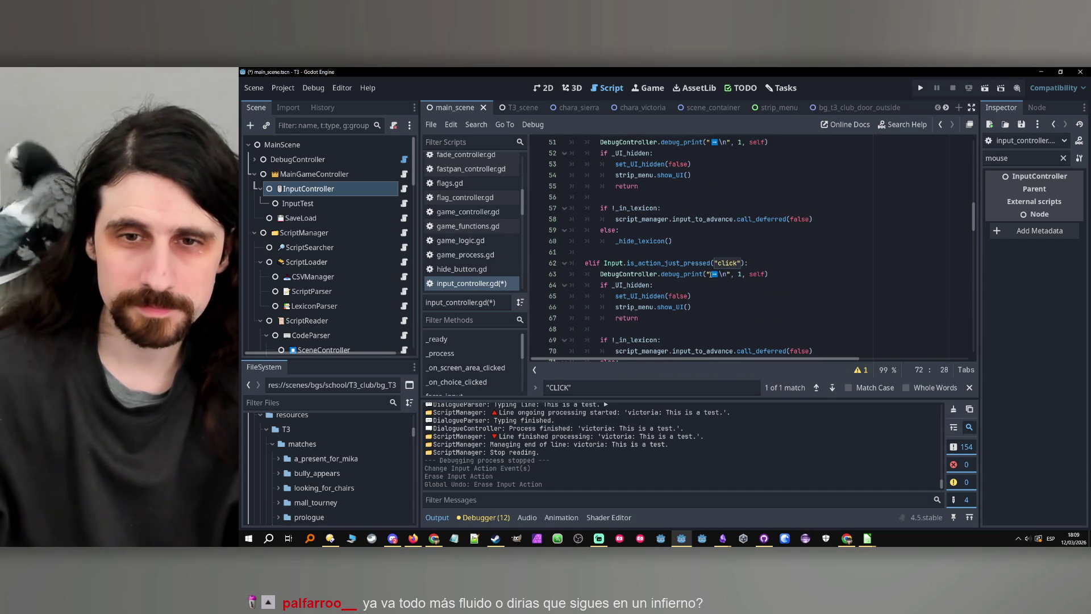
- Remove the stray 1 after the click condition and fix line 63's debug glyph
left_click(715, 274)
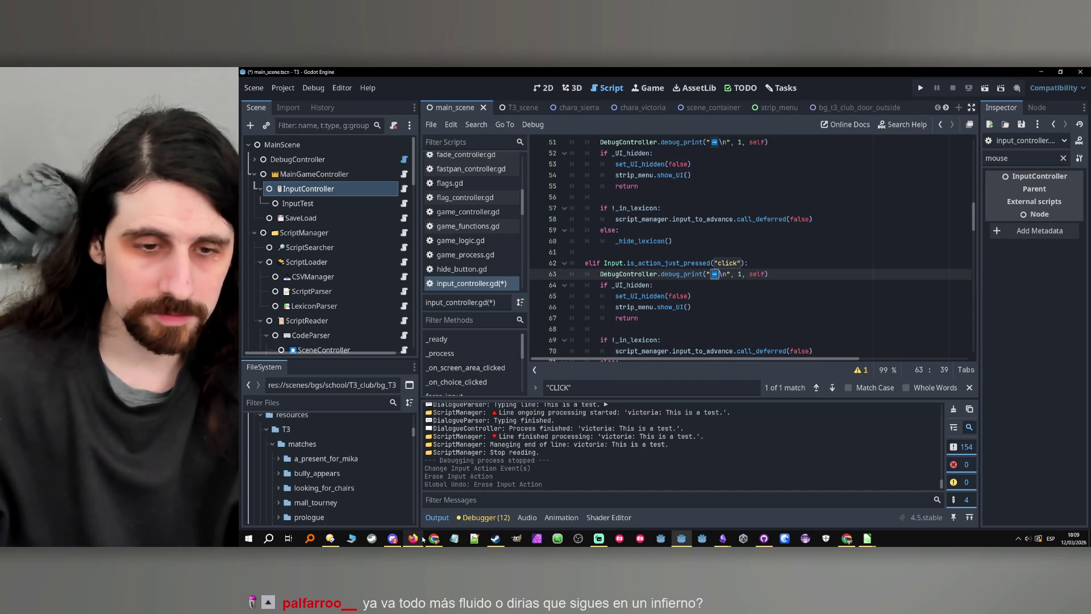
mouse_move(419, 543)
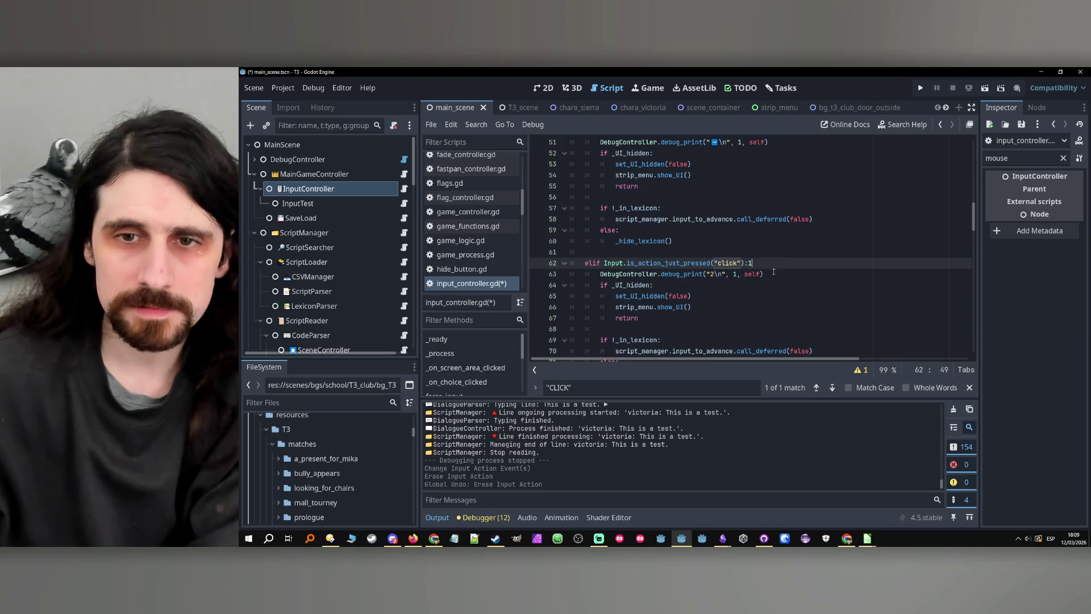
key("BackSpace")
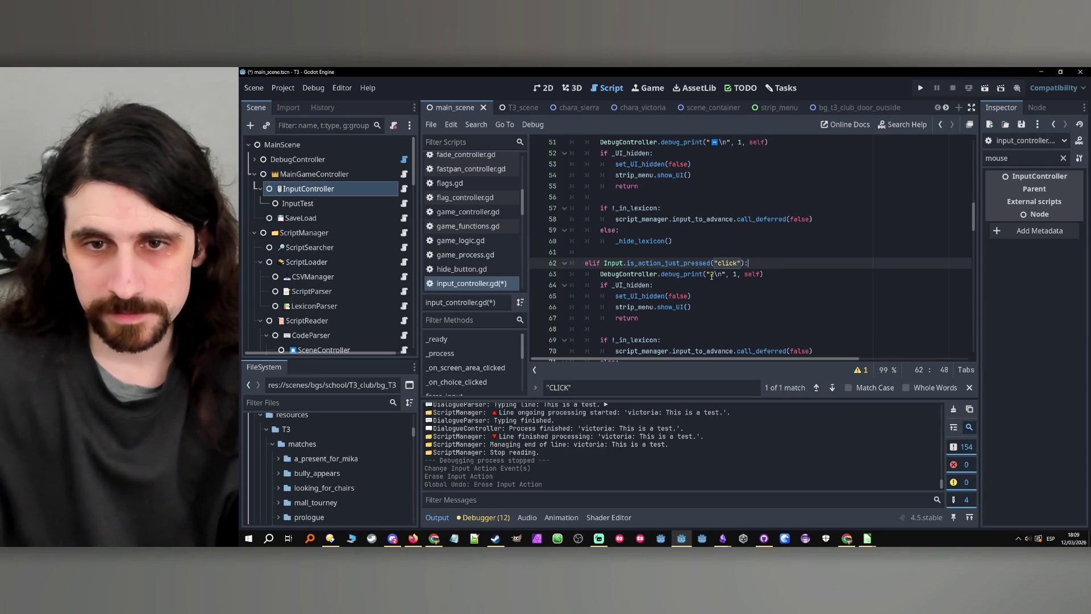
left_click(710, 274)
key("ctrl+z")
scroll(746, 237, "up", 1)
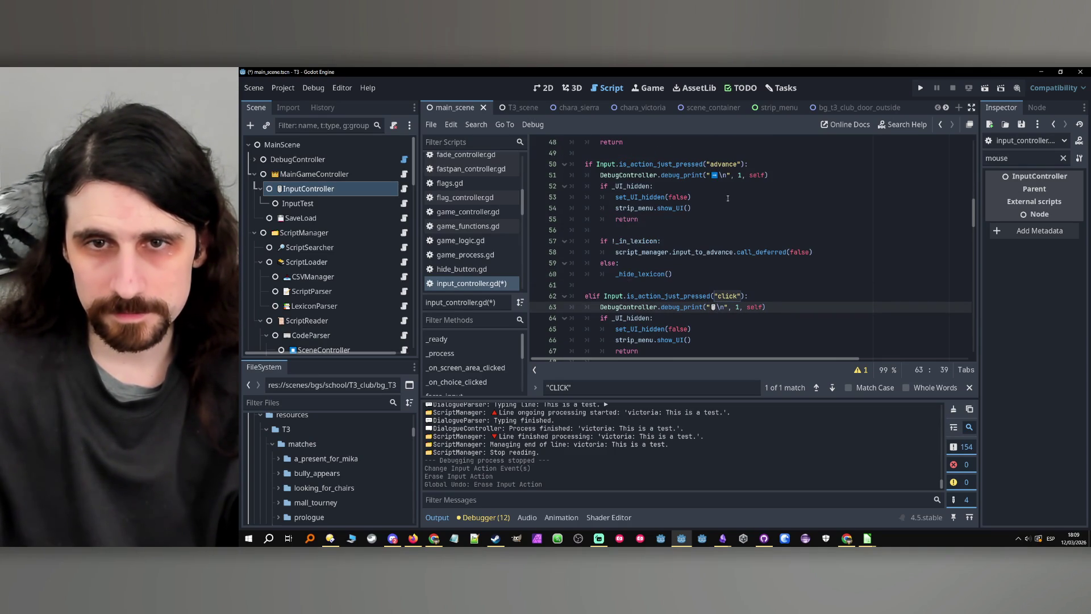
left_click(714, 175)
left_click(717, 307)
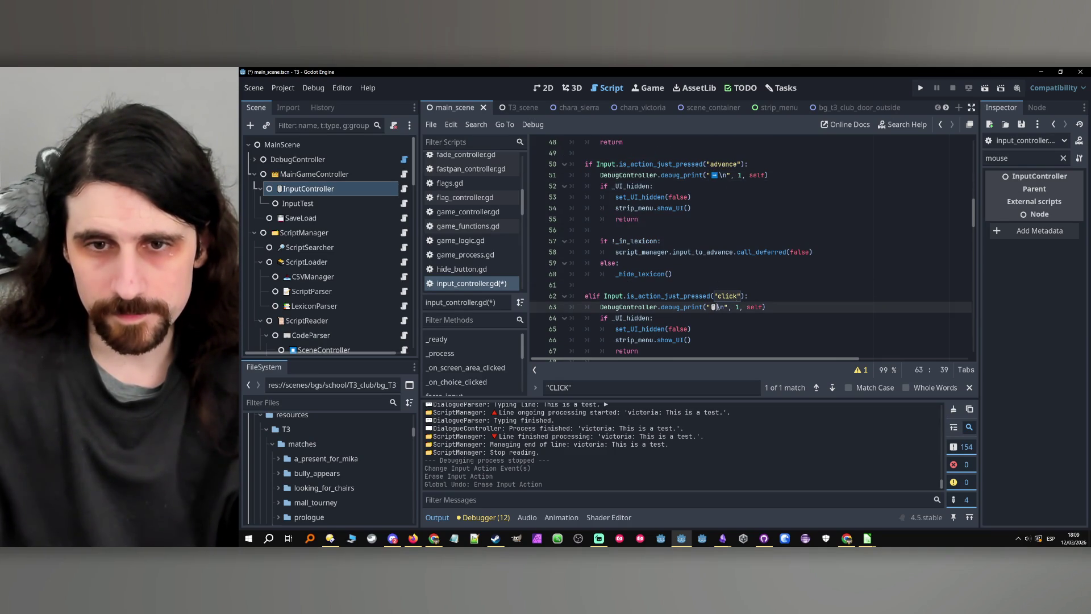
scroll(804, 298, "down", 2)
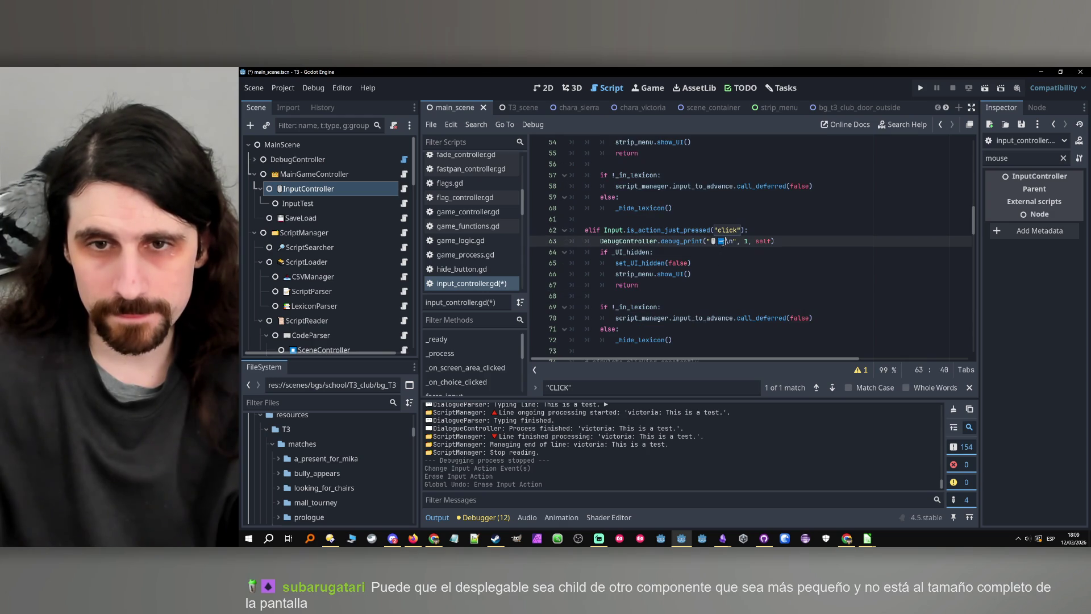
key("BackSpace")
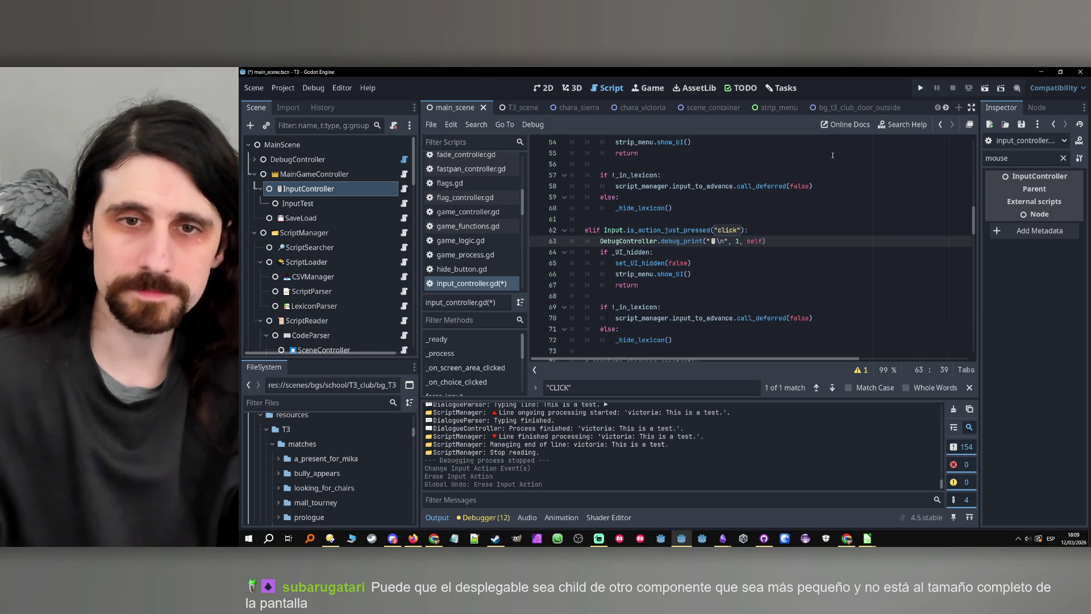
key("Down")
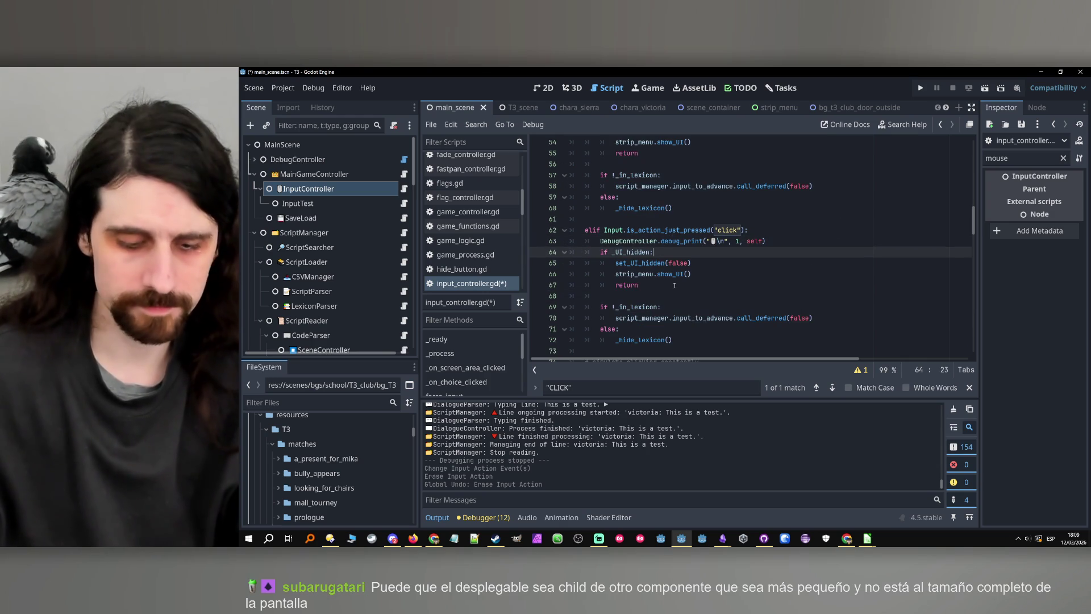
- Review the pasted body's _in_lexicon and _hide_lexicon uses in the click branch
left_click(644, 285)
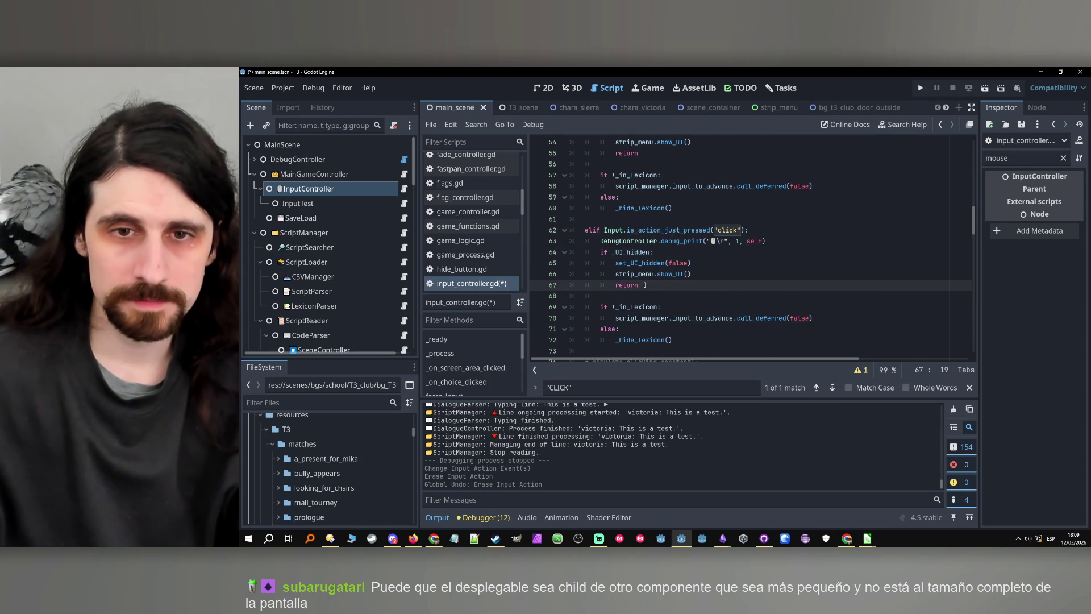
scroll(645, 285, "down", 1)
double_click(639, 274)
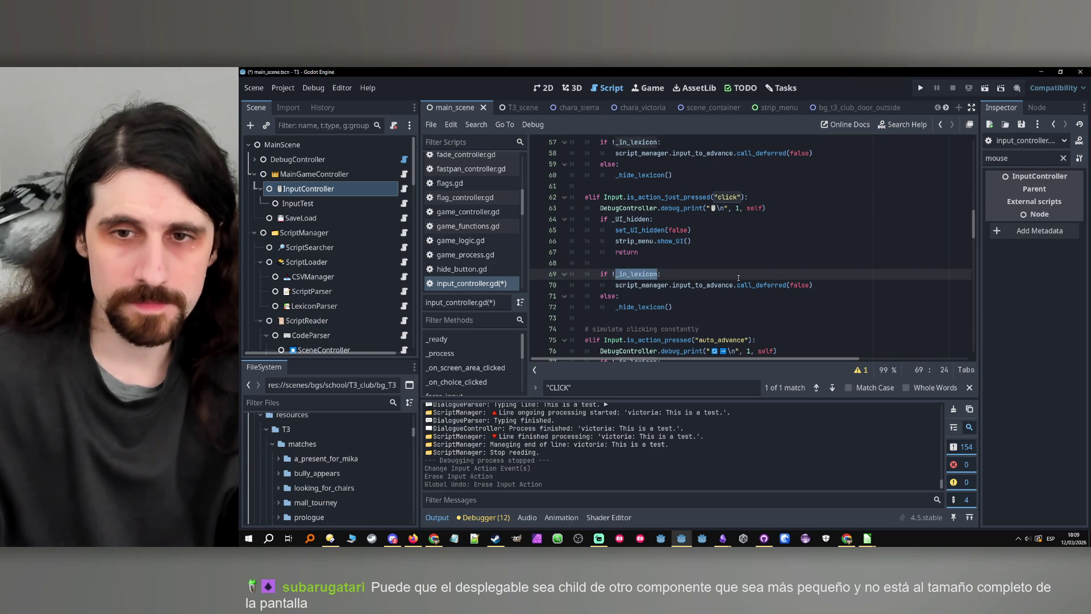
left_click(692, 300)
scroll(688, 295, "up", 1)
scroll(693, 306, "down", 1)
left_click(687, 309)
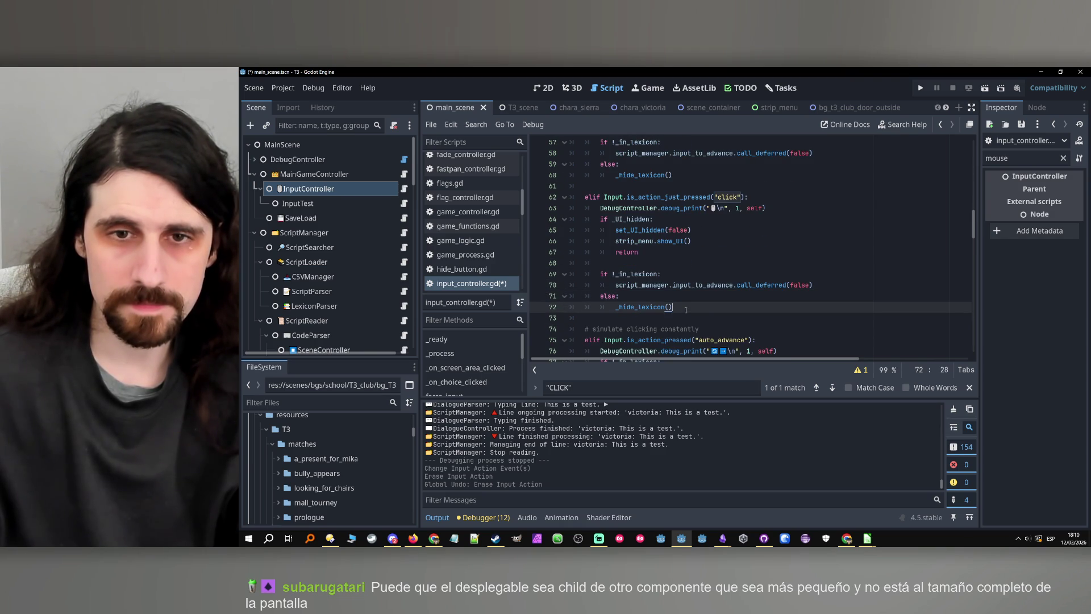
double_click(655, 305)
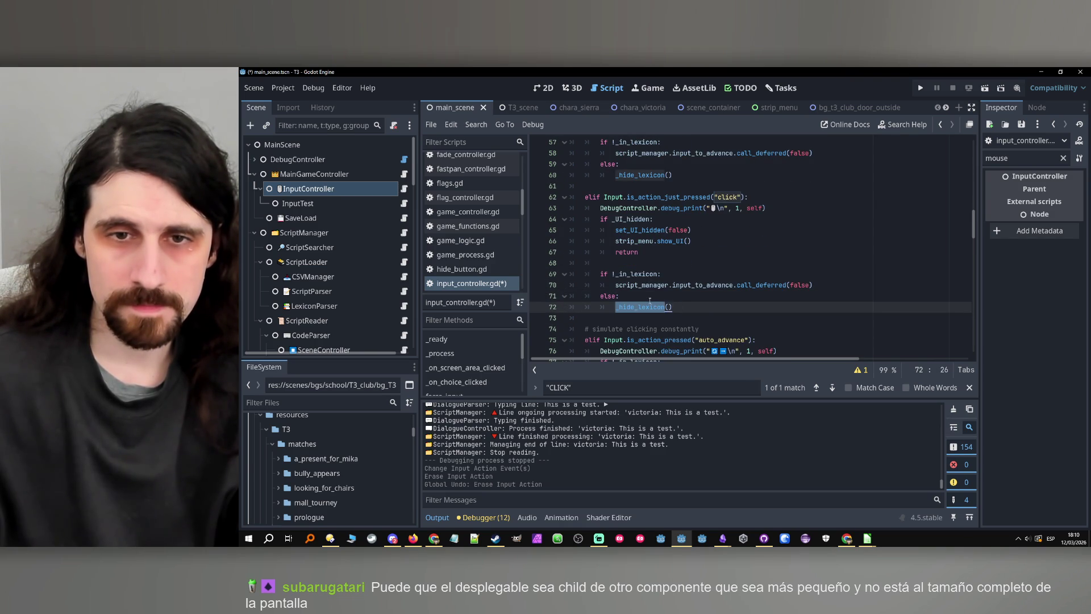
double_click(636, 275)
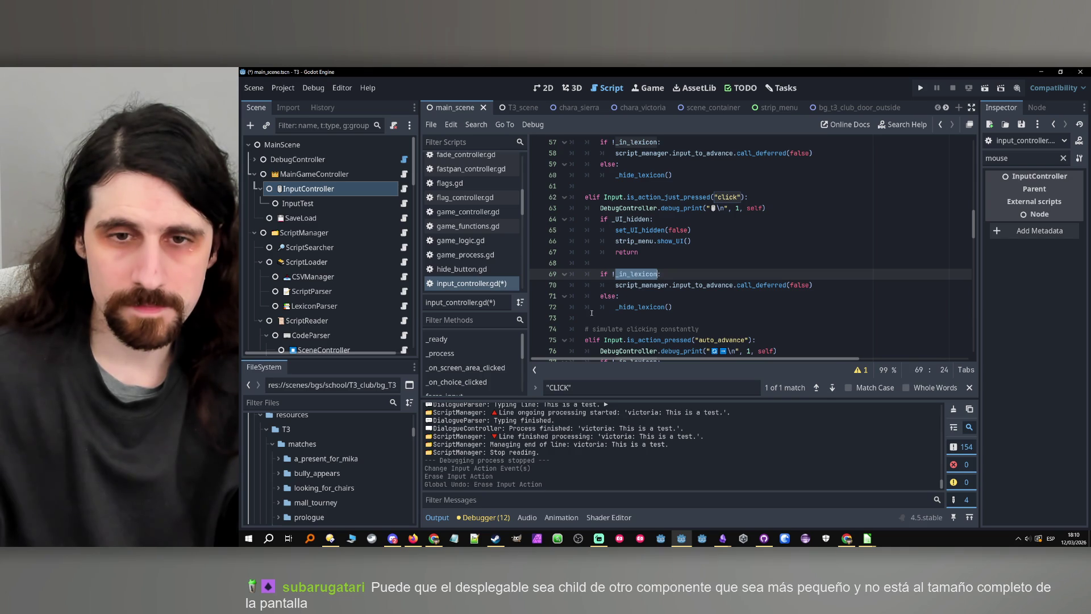
left_click(620, 297)
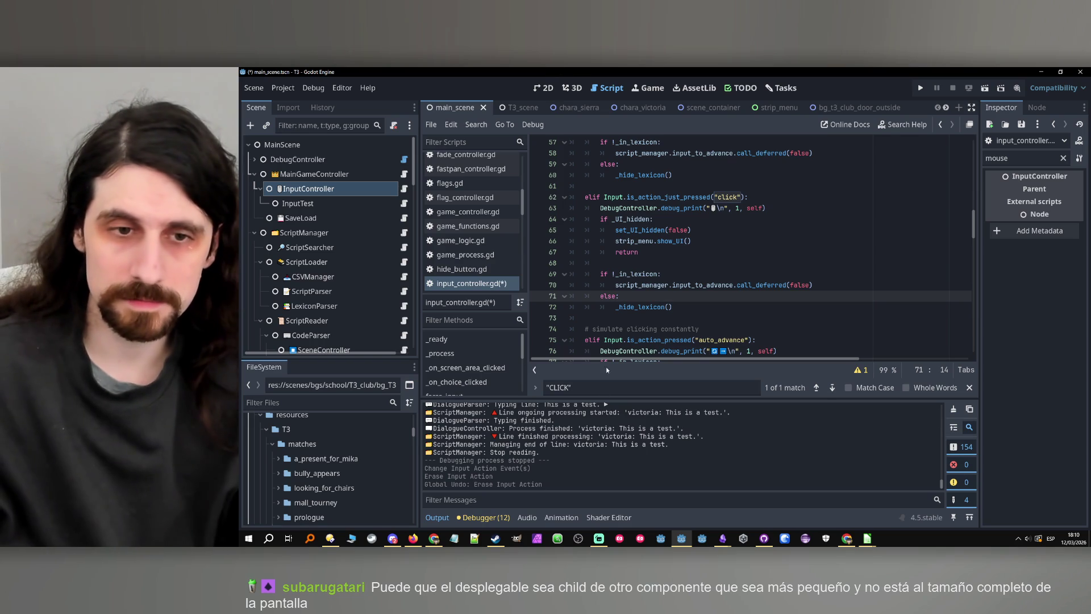
key("ctrl+f")
- Search for 'meta' and step through the _meta_hovering occurrences
type("meta")
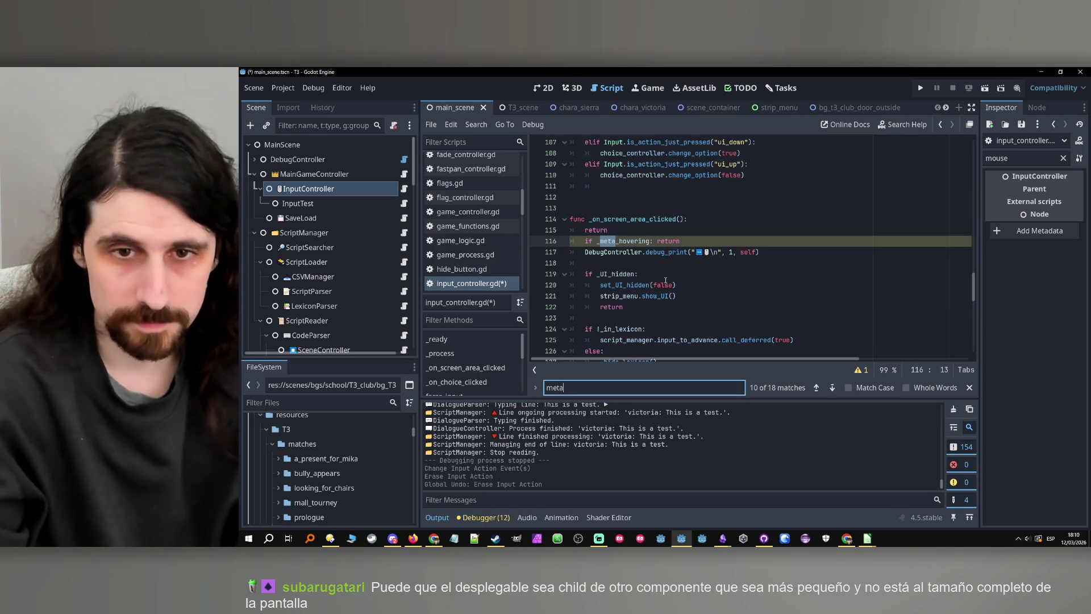
double_click(624, 241)
key("ctrl+c")
left_click(831, 387)
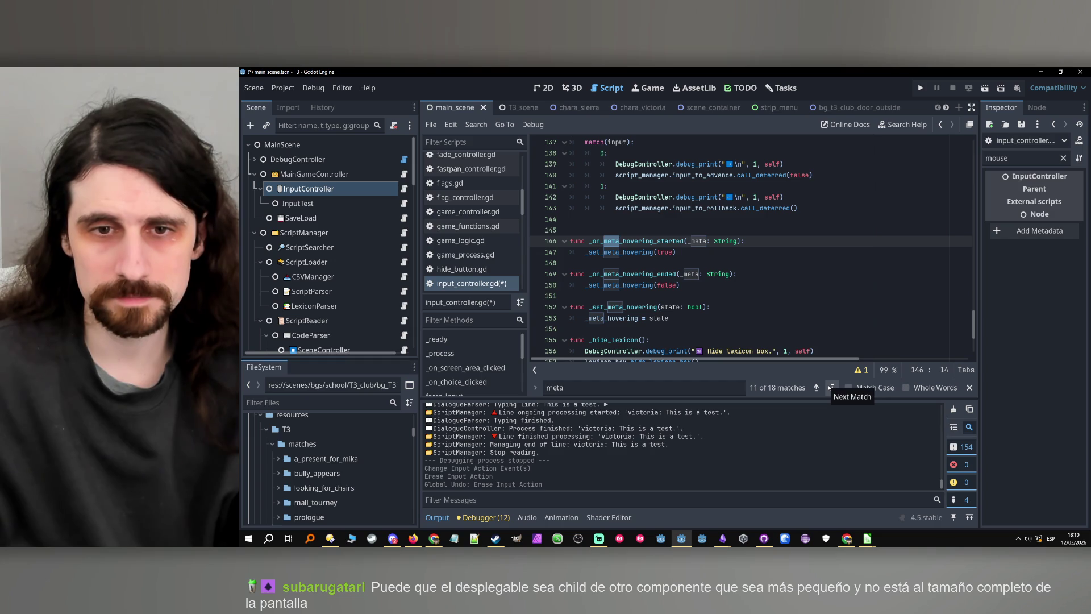
double_click(612, 318)
key("ctrl+f")
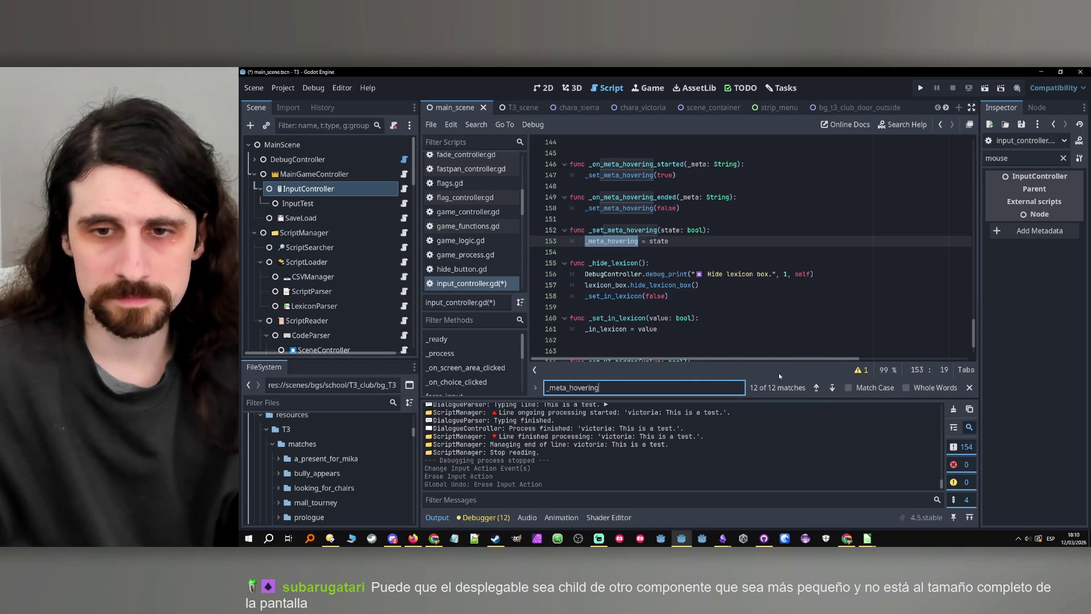
left_click(832, 388)
left_click(832, 388)
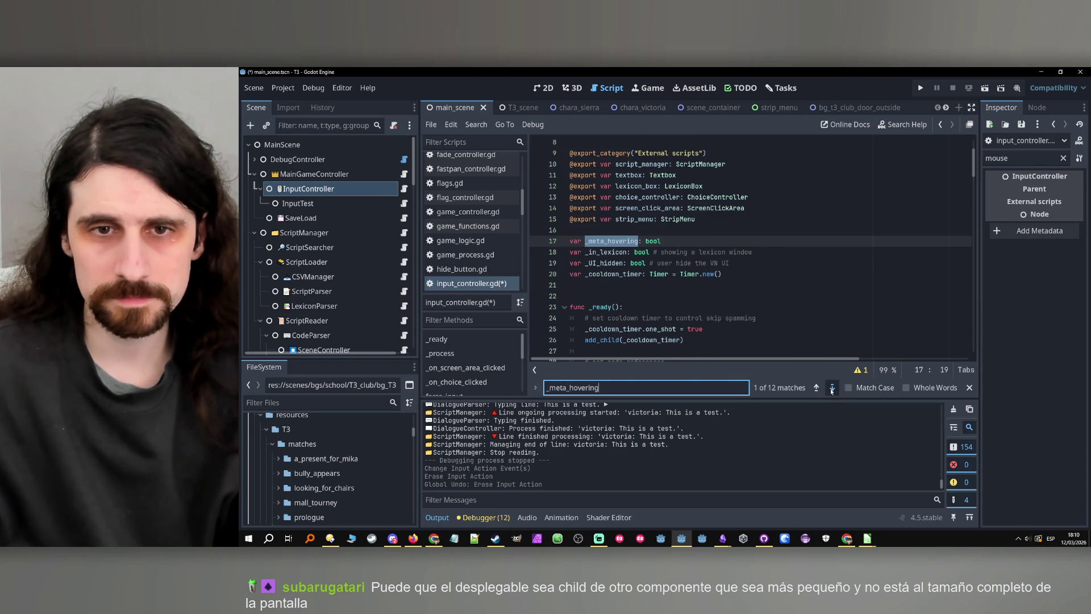
left_click(831, 388)
left_click(831, 389)
left_click(831, 388)
left_click(831, 389)
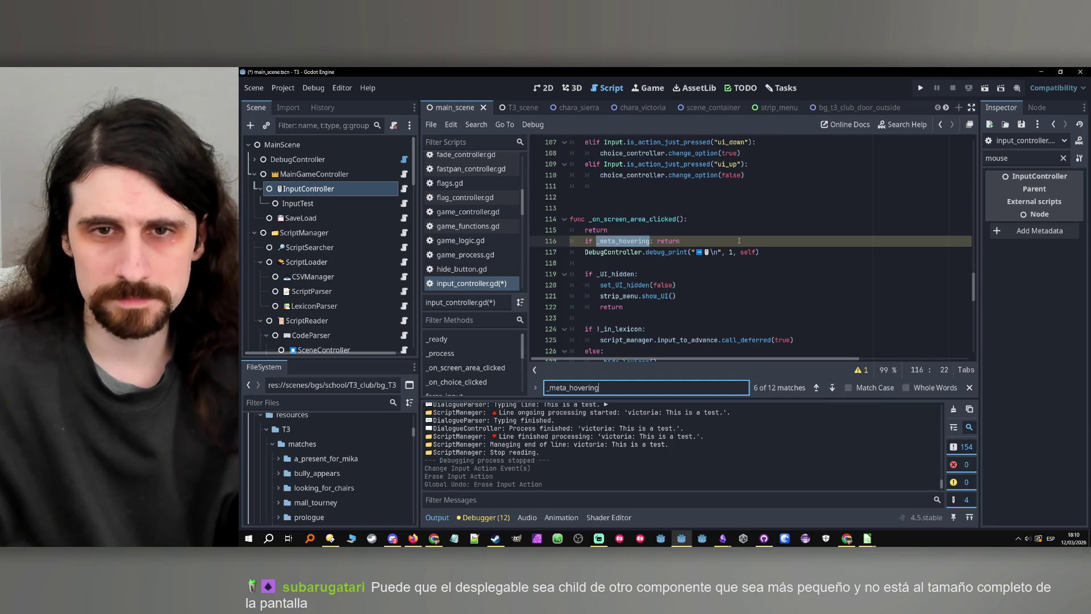
- Insert blank lines below the return on line 68 in the click branch
scroll(747, 252, "up", 15)
scroll(747, 252, "down", 5)
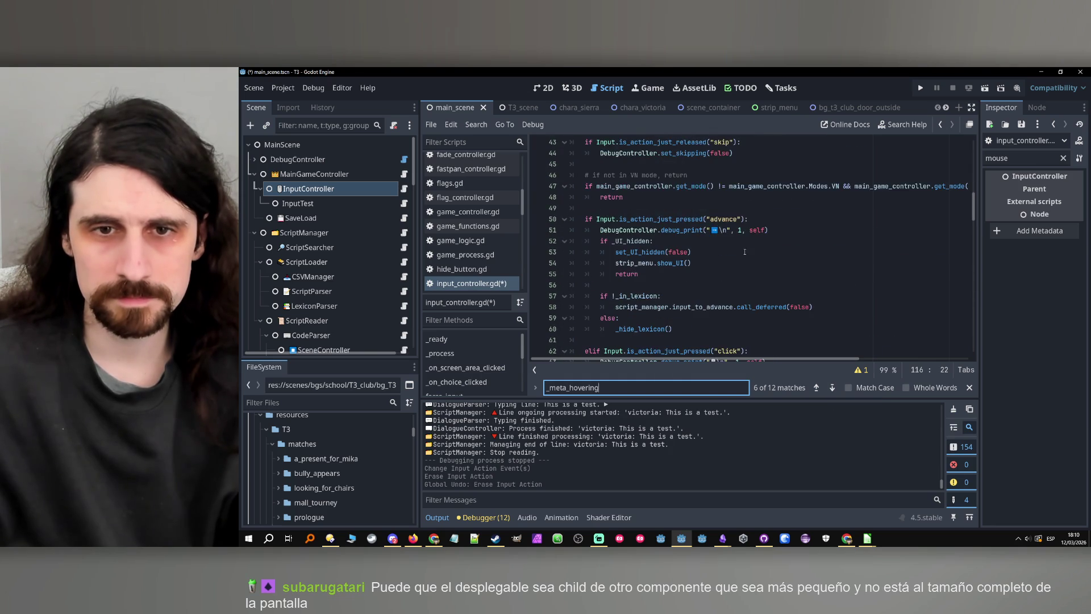
scroll(710, 259, "down", 1)
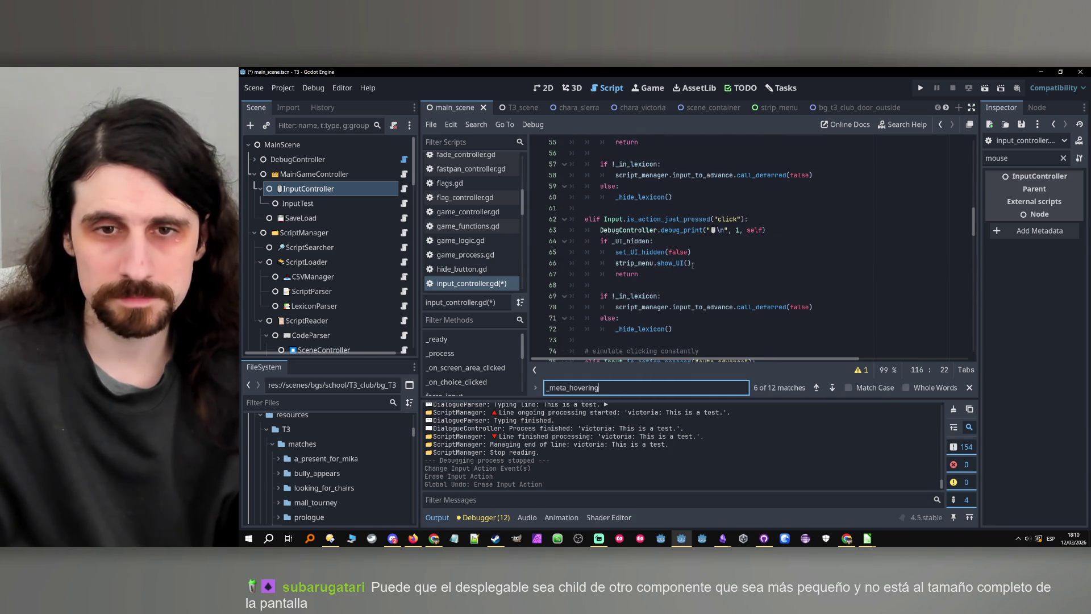
left_click(668, 286)
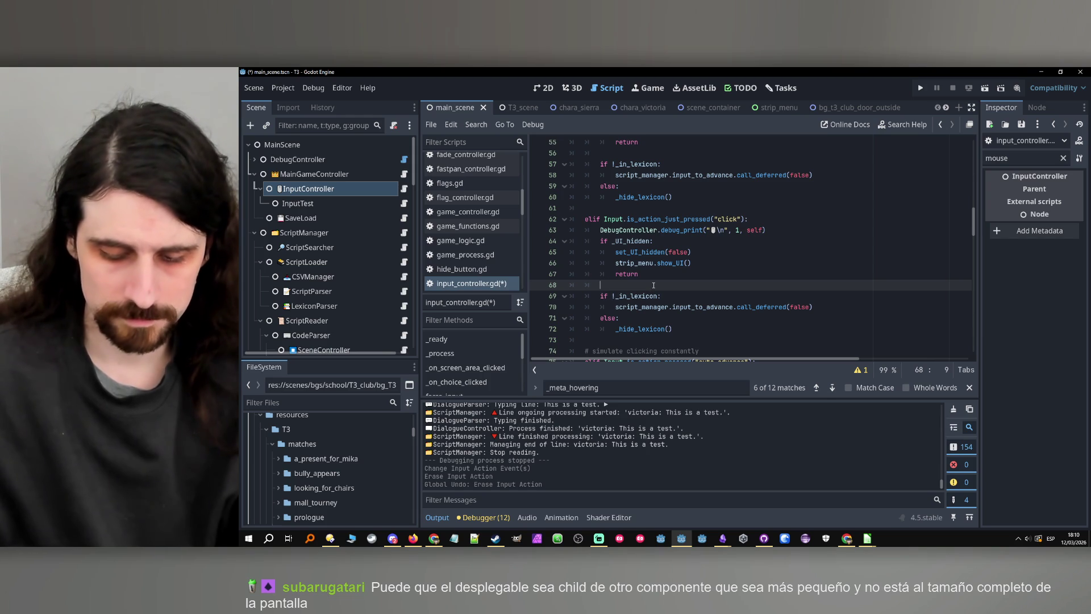
key("Return")
key("Return")
- Wrap the lexicon-advance lines 71–74 under a new `if !_meta_hovering:` check
key("Up")
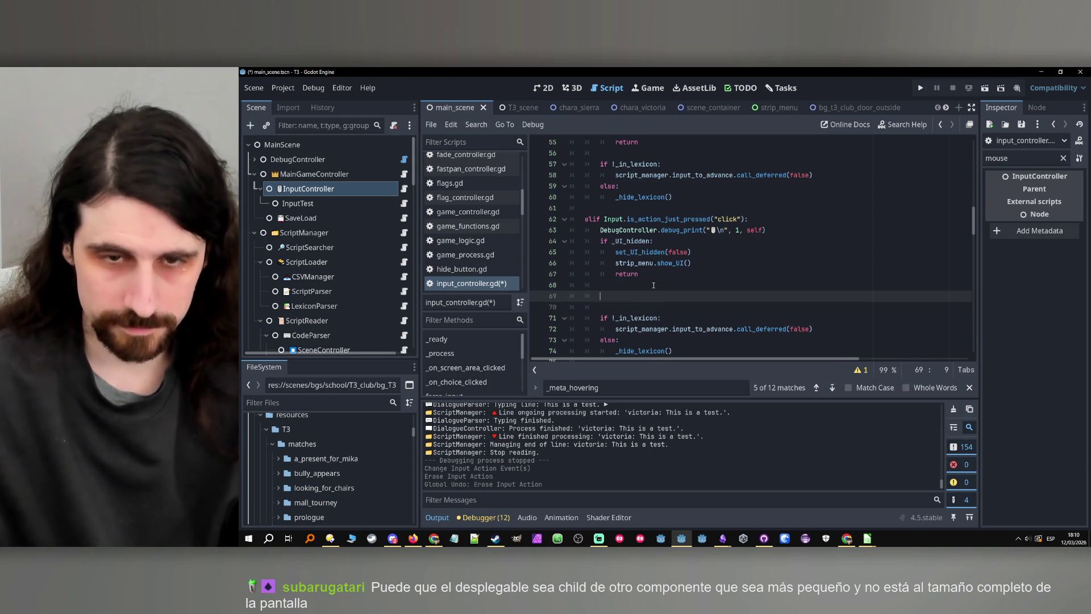
type("if")
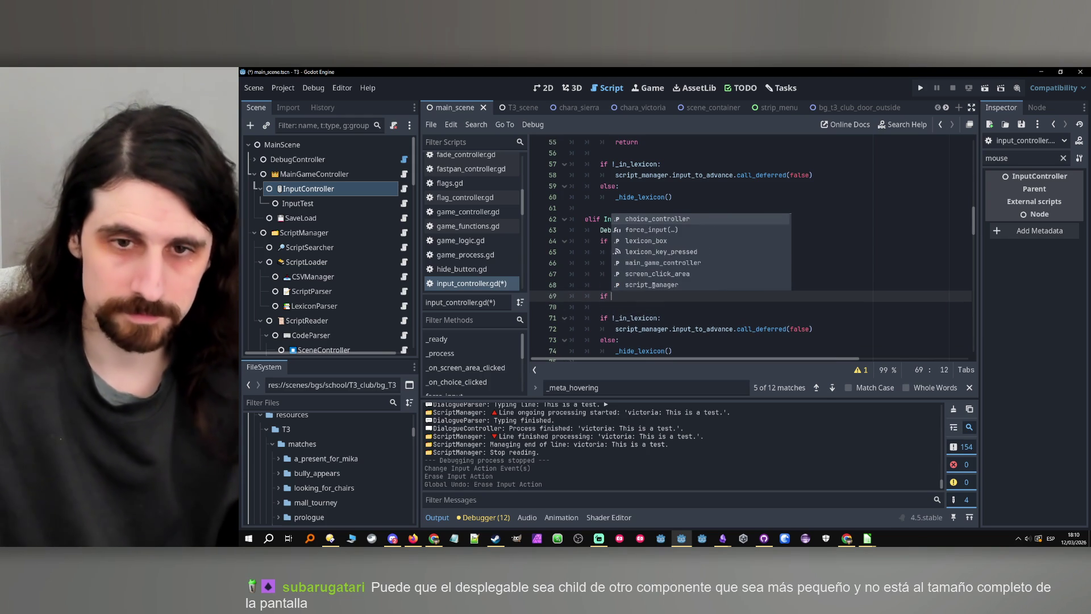
key("ctrl+v")
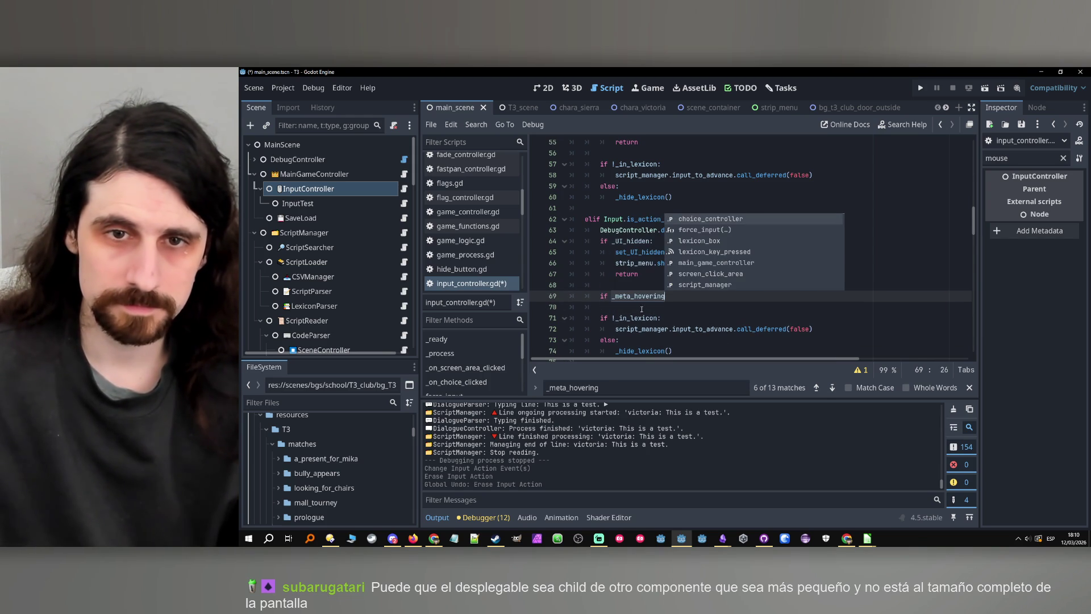
left_click(634, 296)
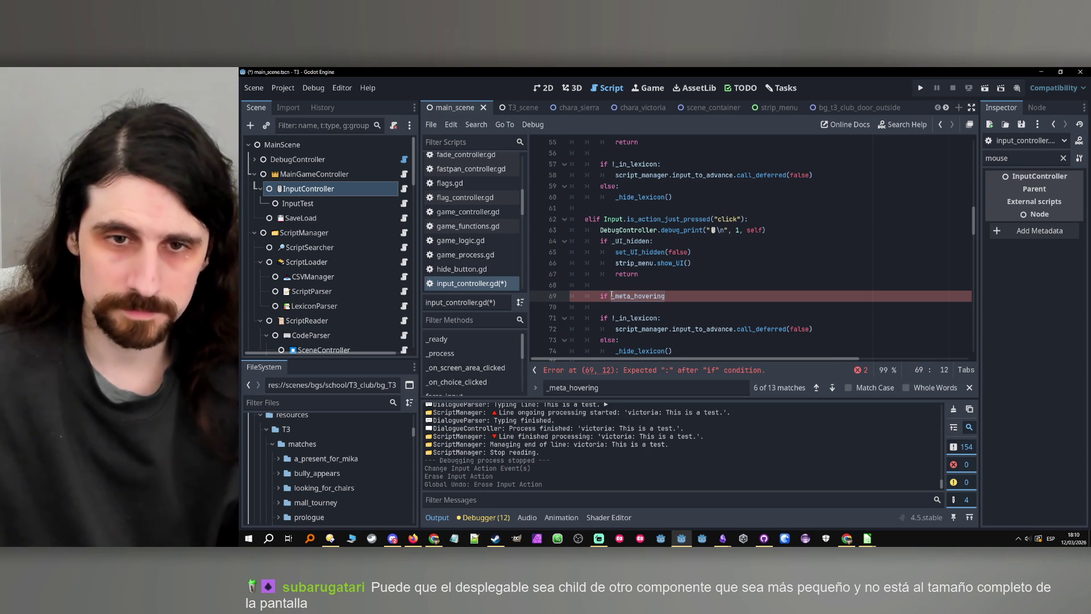
type("!")
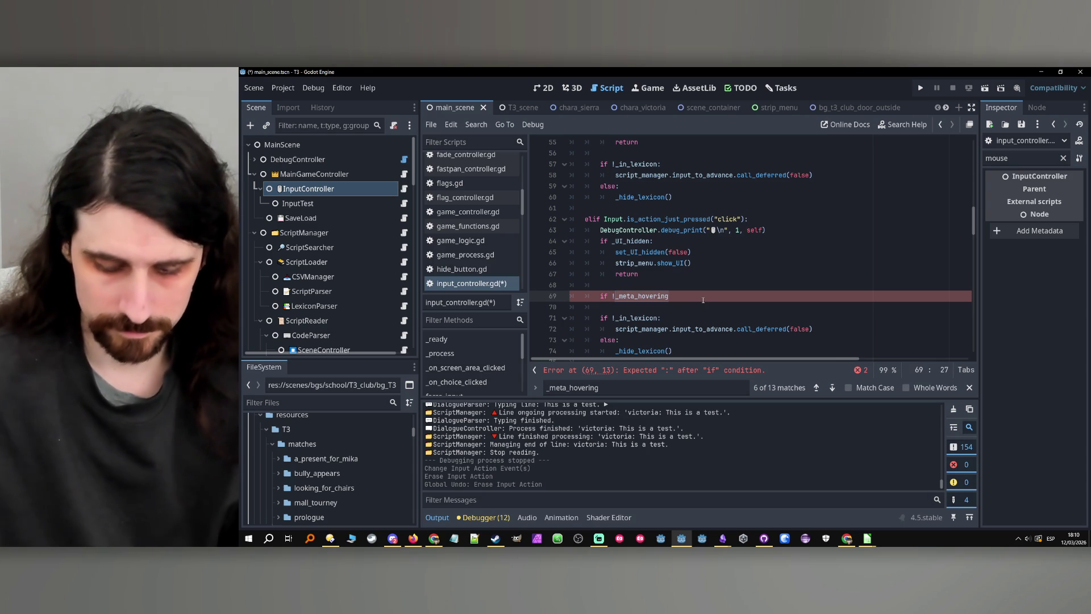
type(":")
scroll(681, 318, "down", 1)
left_click_drag(680, 318, 593, 286)
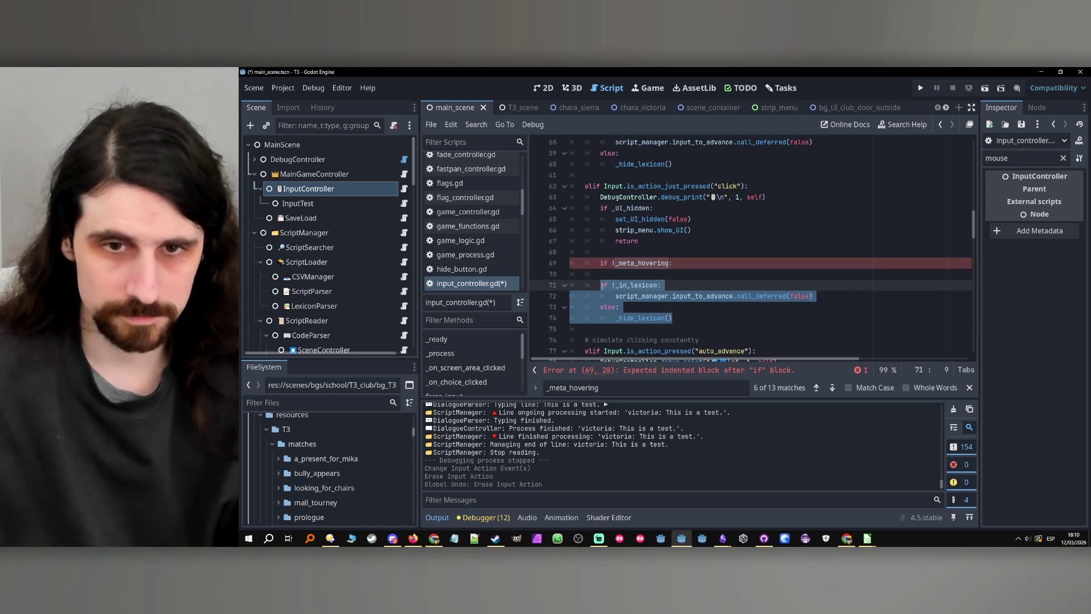
key("Tab")
left_click(609, 275)
key("BackSpace")
key("BackSpace")
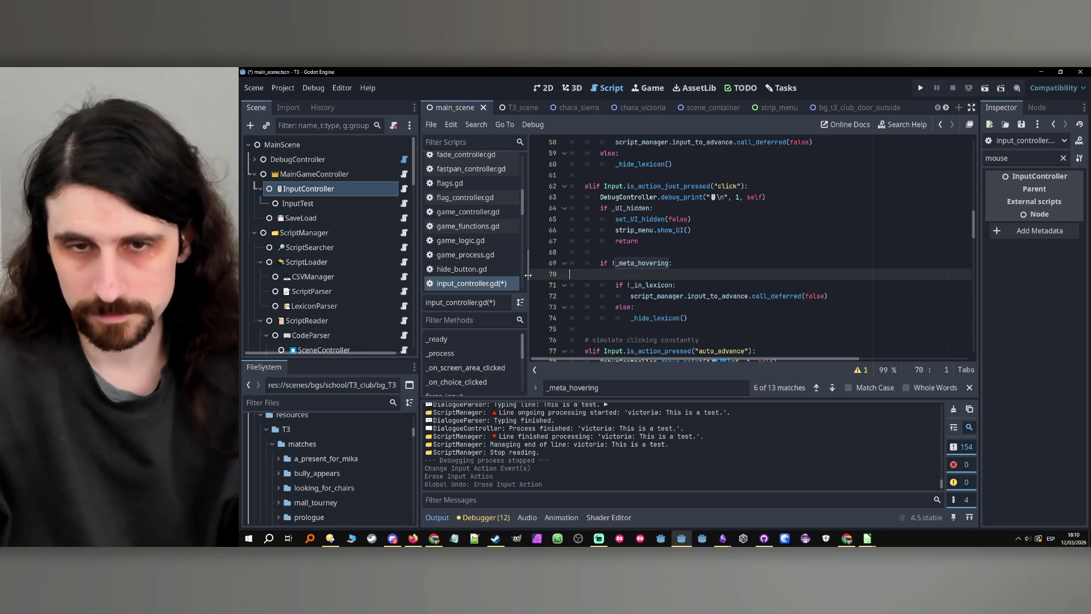
- Save input_controller.gd and run the game
left_click(648, 241)
key("ctrl+s")
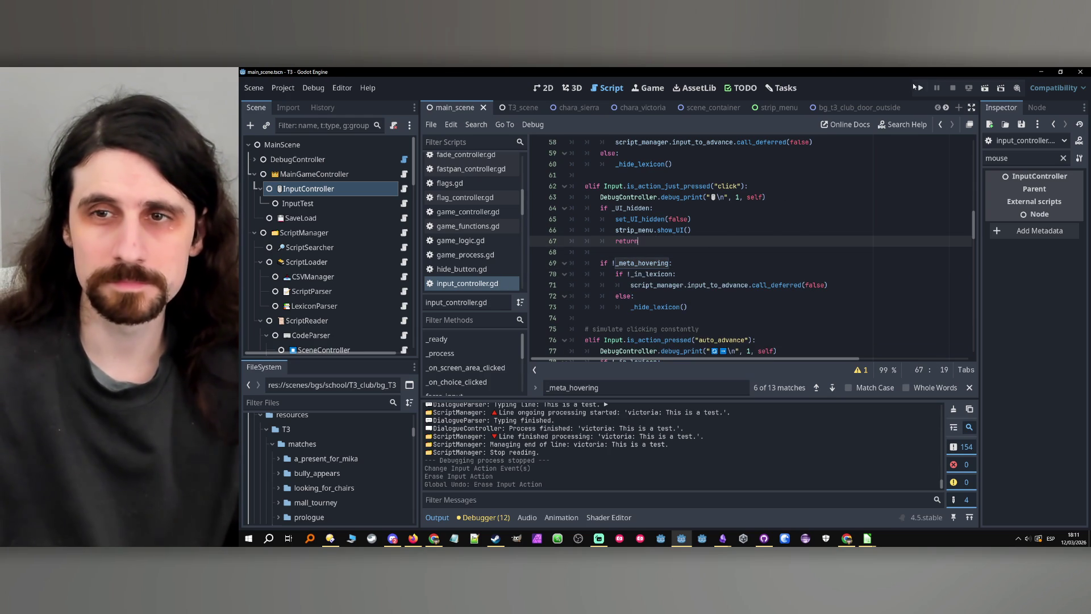
left_click(919, 87)
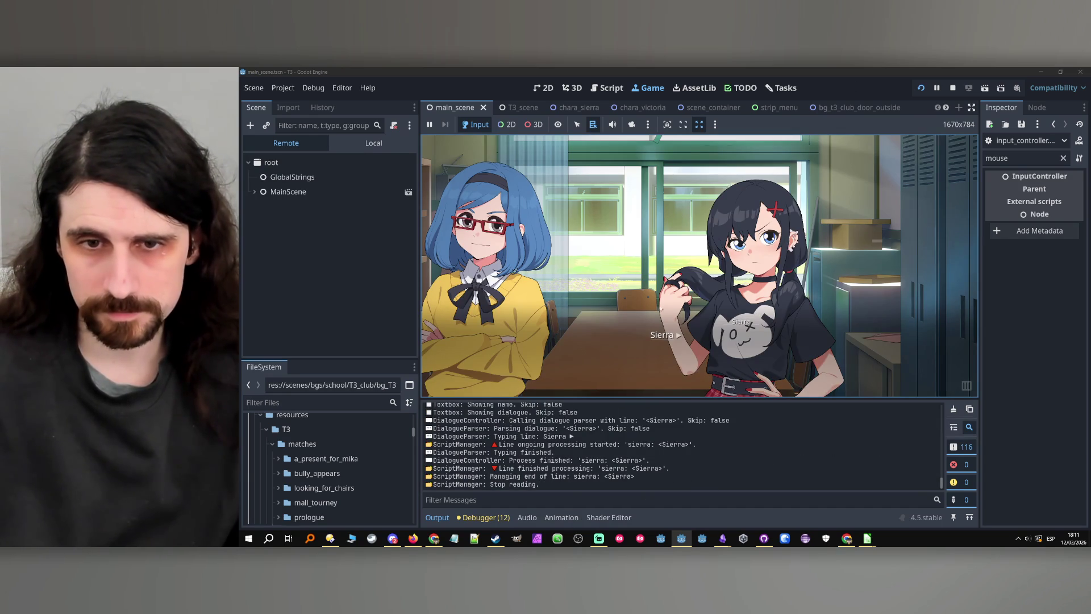
- Open and close Sierra's lexicon panel twice, advancing dialogue to 'hi2', then stop
left_click(663, 335)
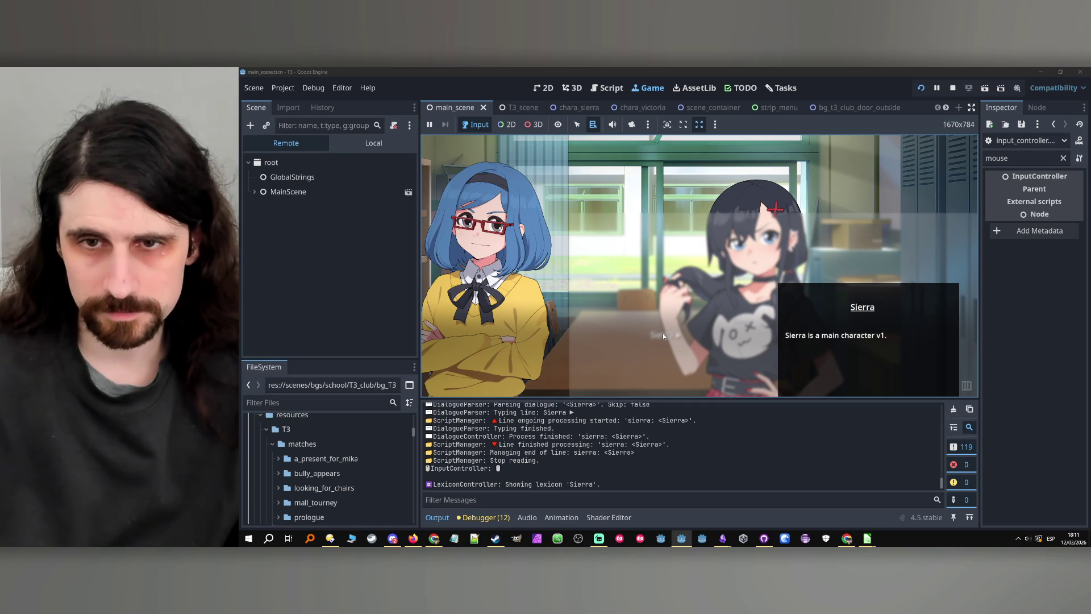
left_click(572, 300)
left_click(614, 328)
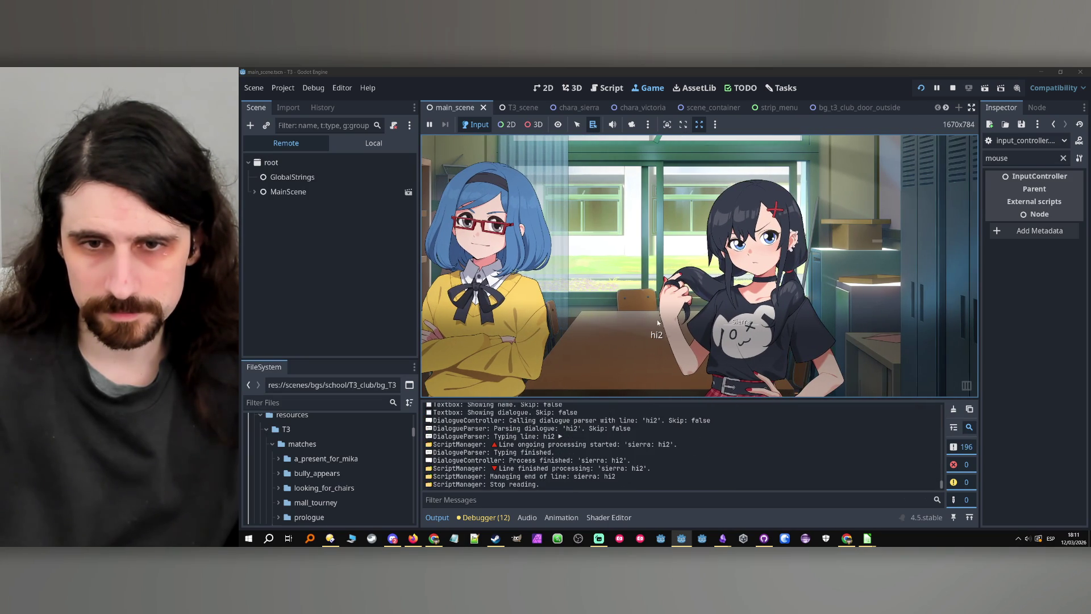
left_click(736, 322)
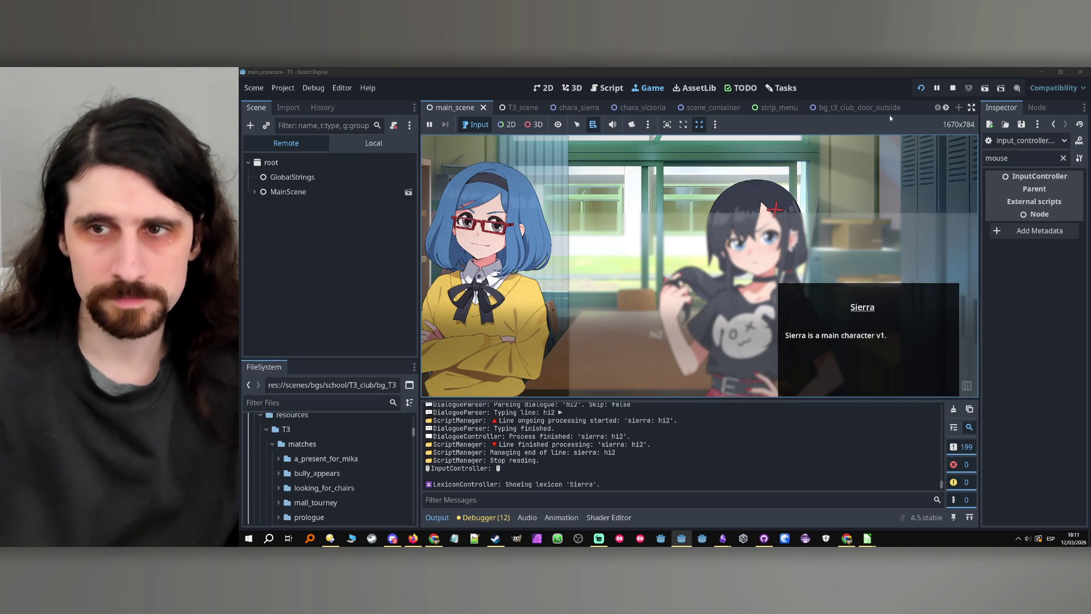
left_click(805, 271)
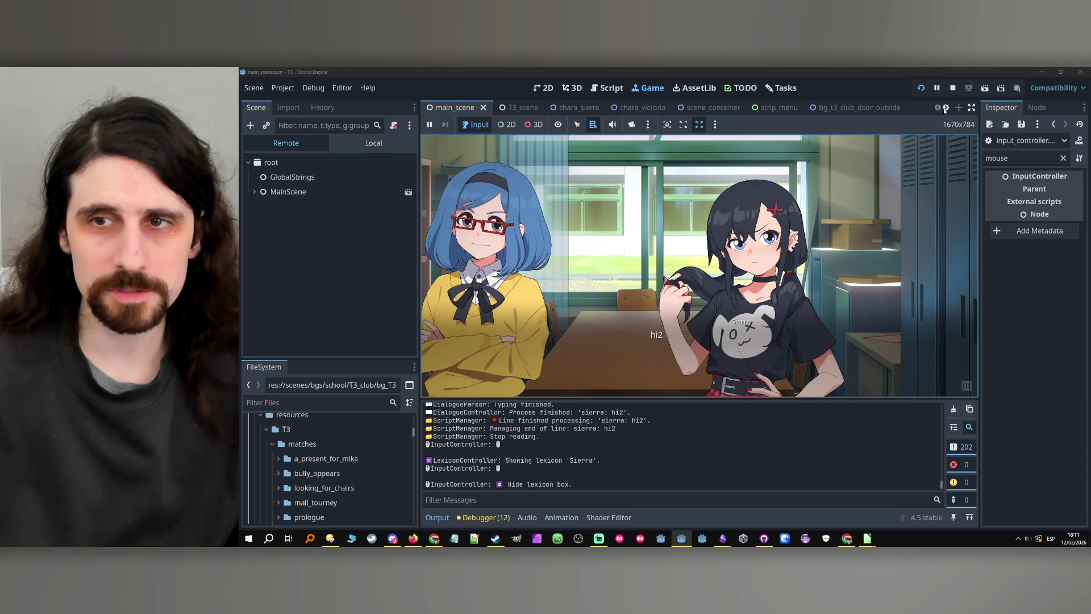
left_click(953, 88)
scroll(322, 263, "down", 5)
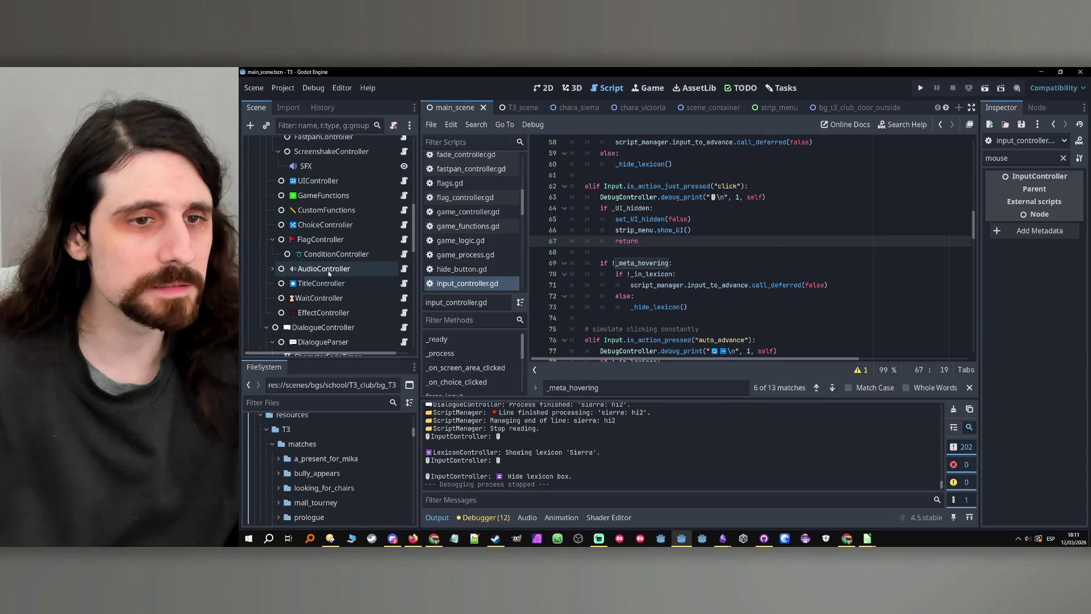
- In 2D view, revert LexiconBox's Position from (1420, 1060) to (0, 0) and relaunch
left_click(296, 238)
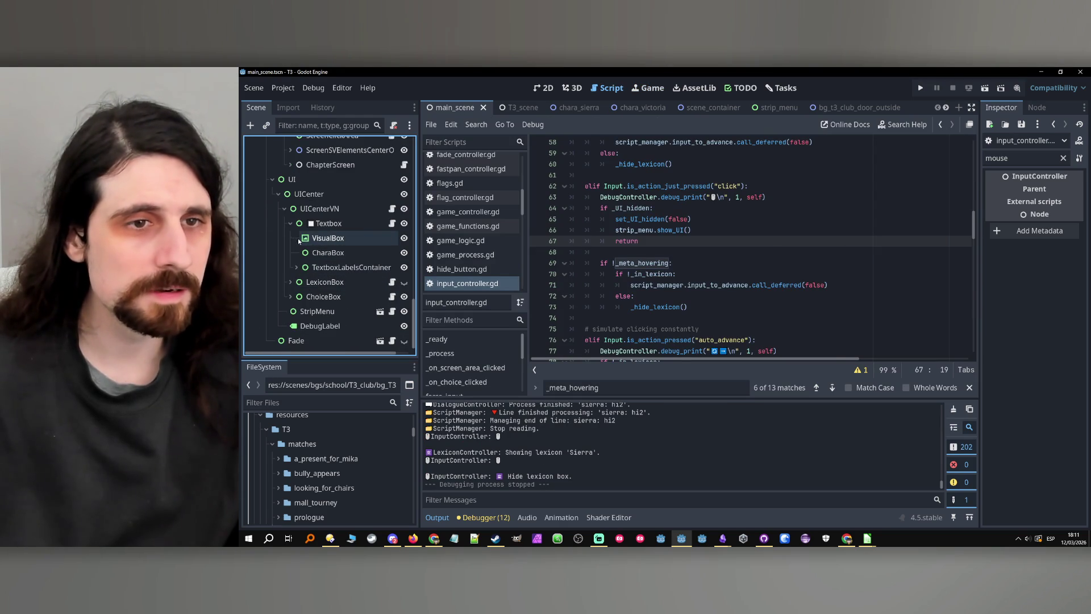
left_click(554, 91)
left_click(325, 281)
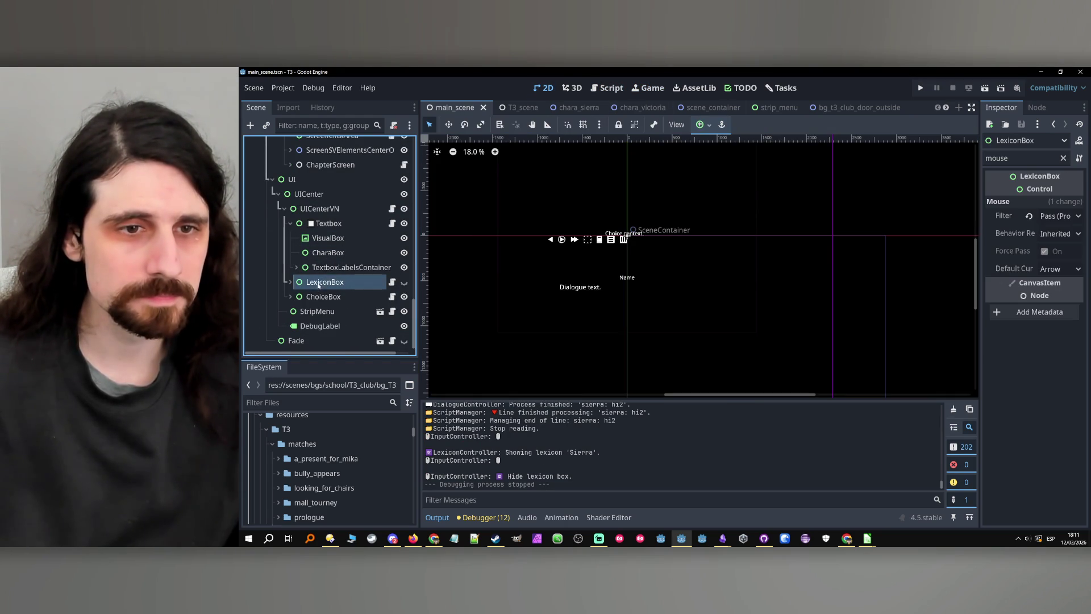
left_click(1062, 161)
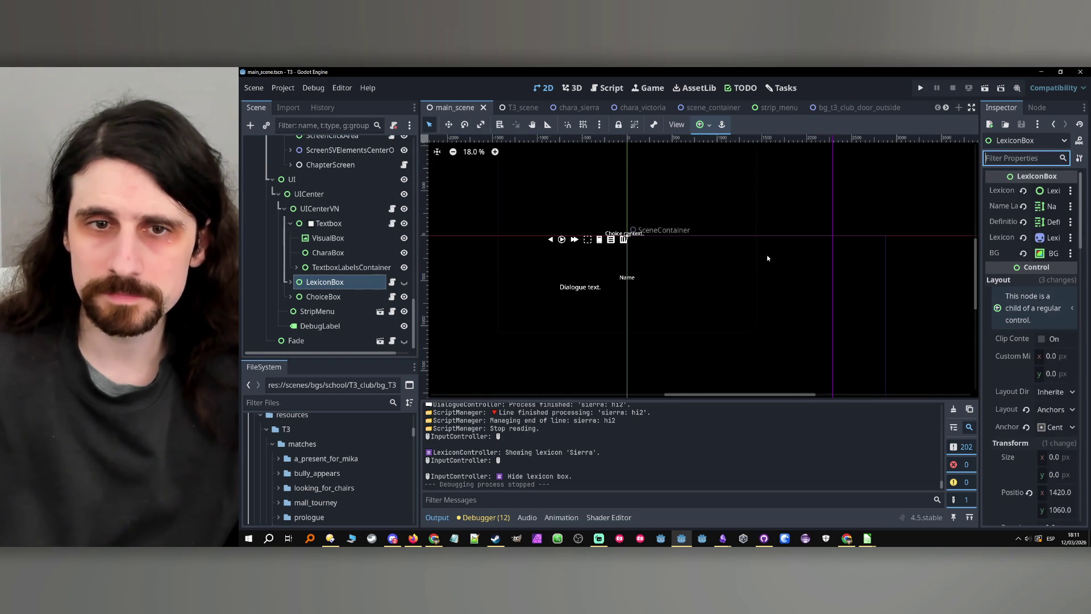
scroll(626, 258, "down", 4)
left_click_drag(344, 267, 342, 281)
left_click(341, 280)
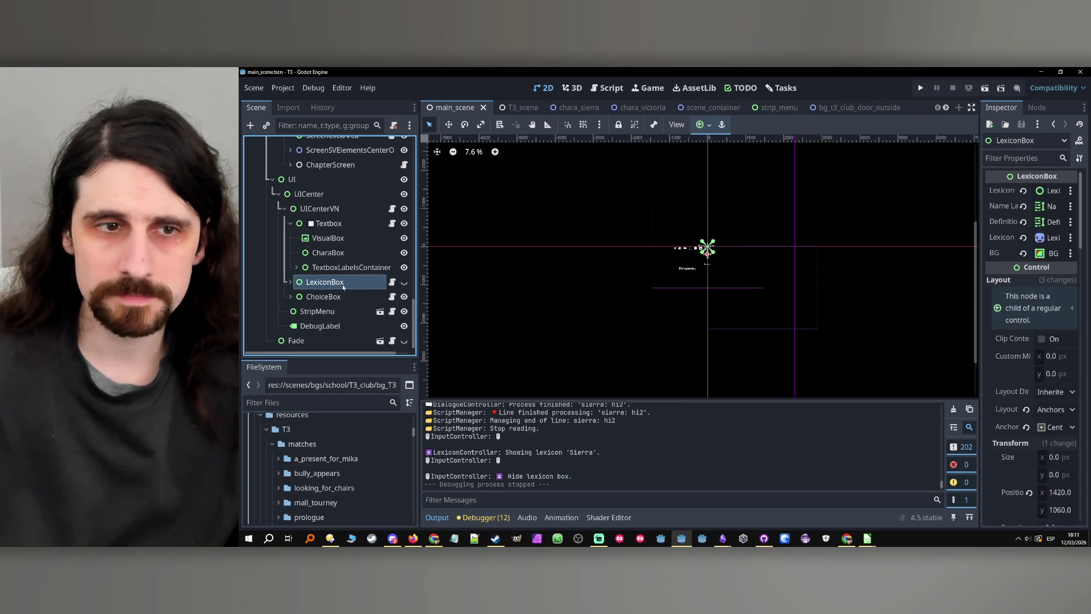
scroll(1000, 356, "down", 3)
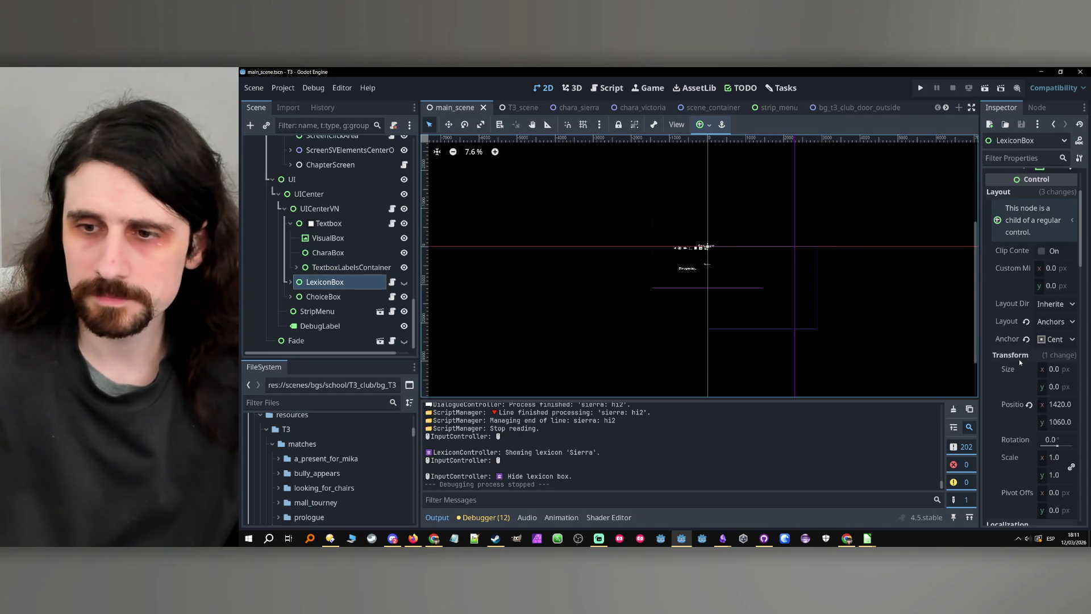
left_click(1028, 405)
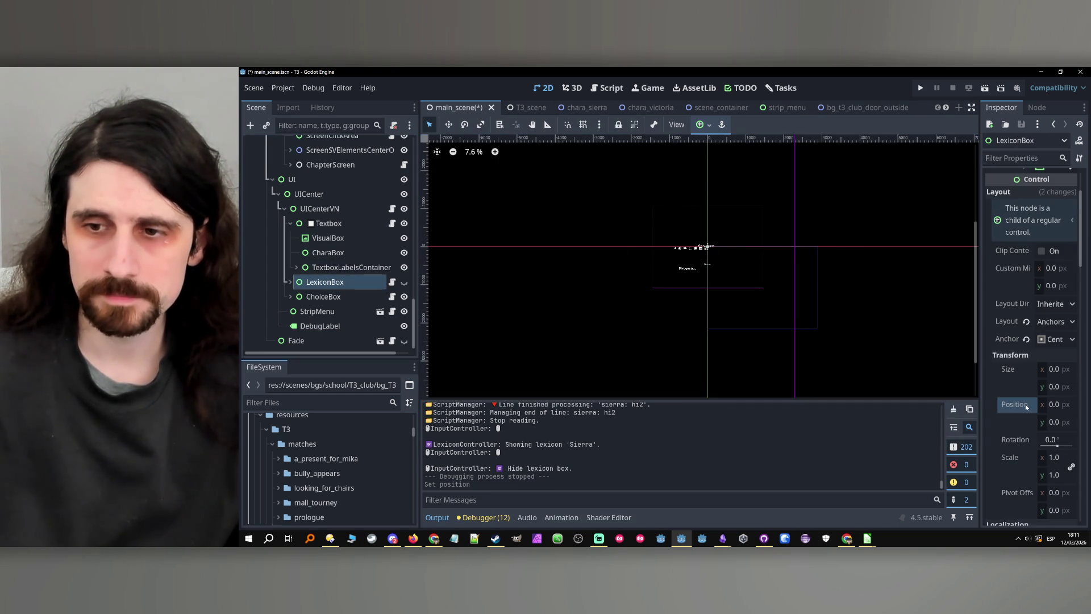
left_click(920, 87)
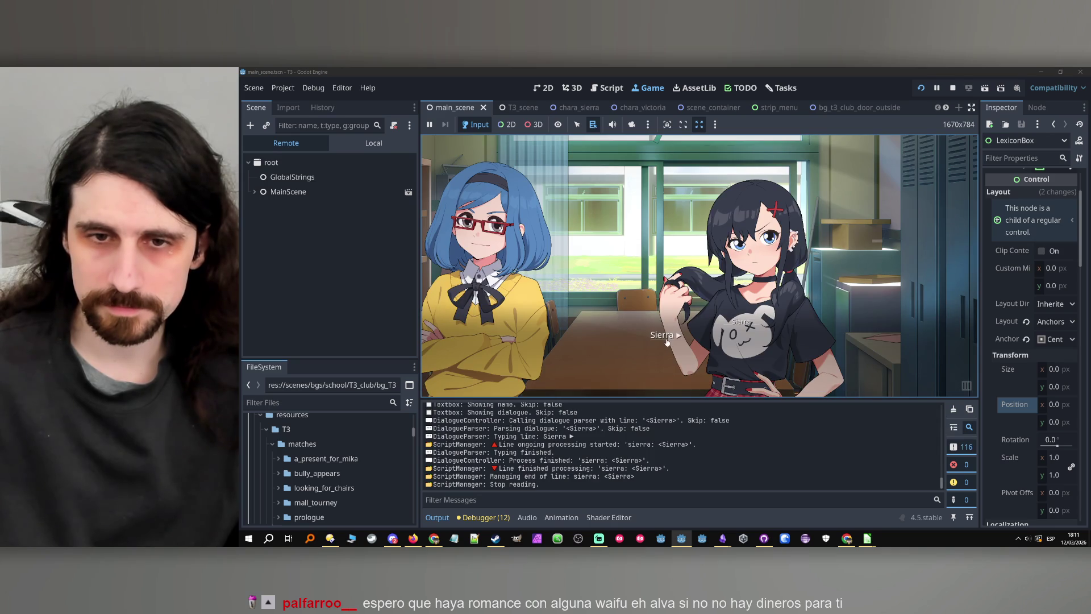
- Open and close the centred Sierra lexicon panel, advance to Victoria's line, then stop
left_click(667, 339)
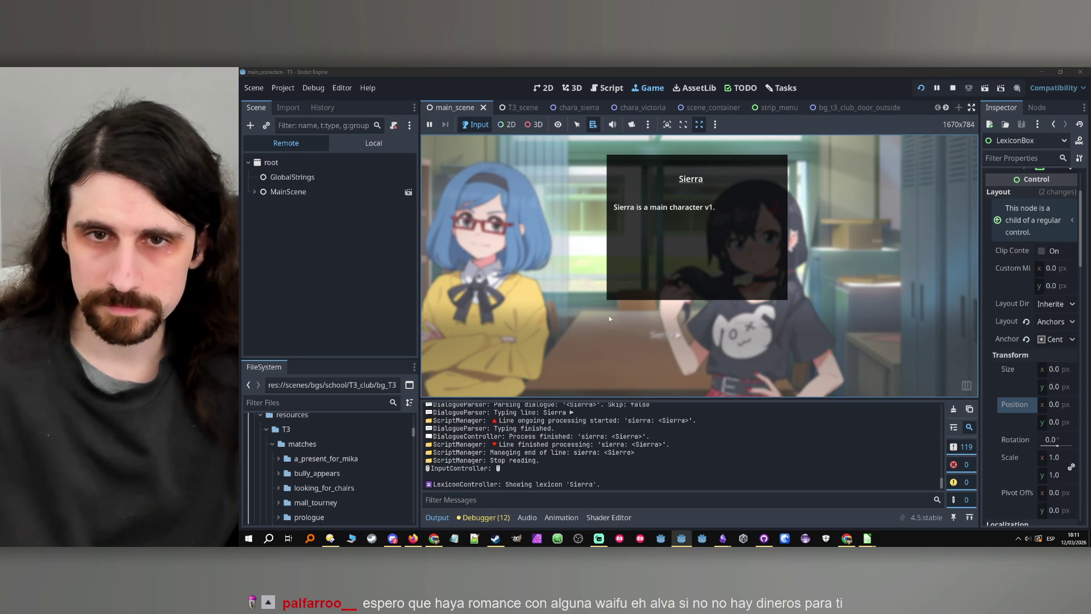
left_click(602, 325)
left_click(665, 334)
left_click(738, 333)
left_click(886, 170)
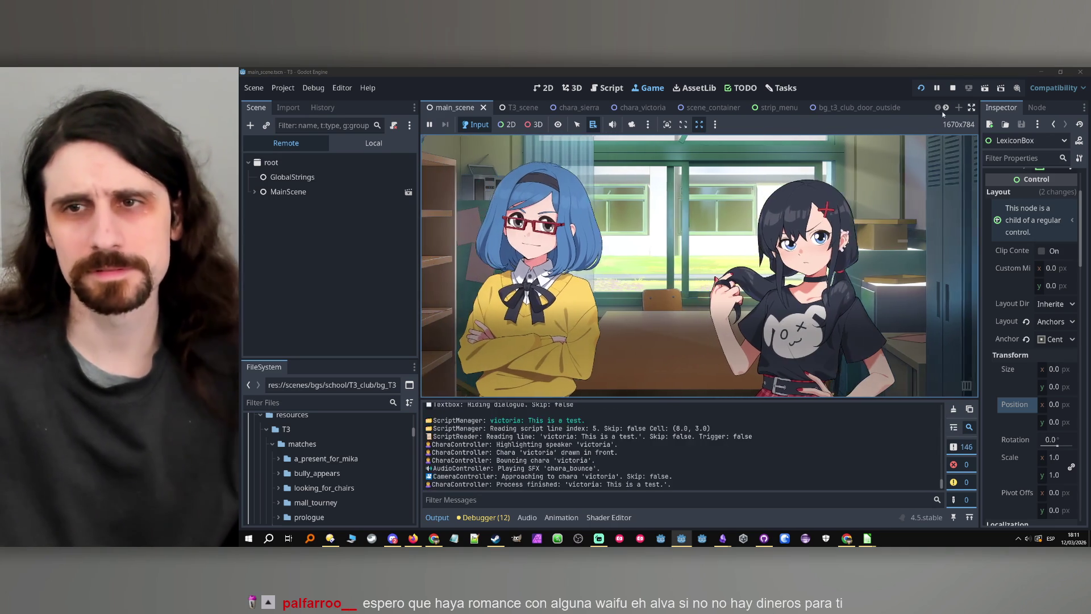
left_click(953, 88)
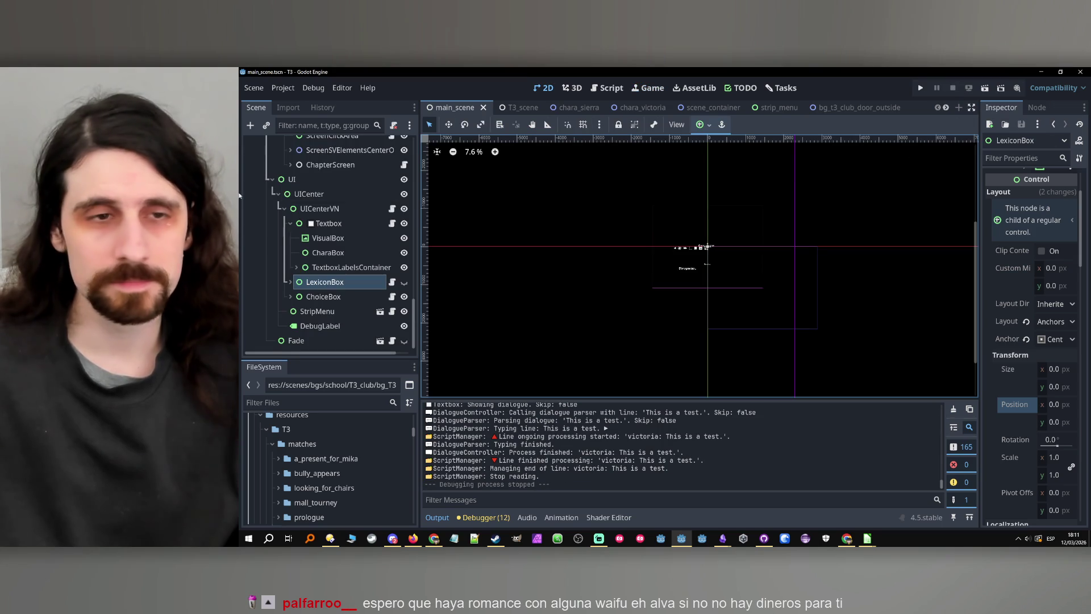
scroll(329, 239, "up", 10)
- Change ScriptManager's Initial Script from test1 to mall_tourney and relaunch the game
left_click(304, 232)
left_click(1049, 190)
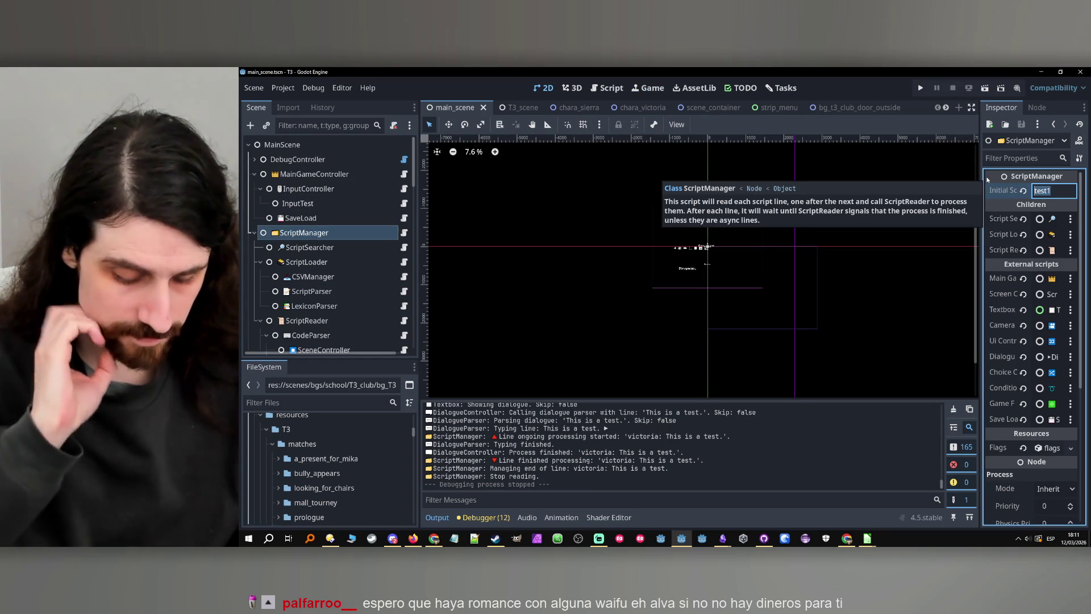
type("ma")
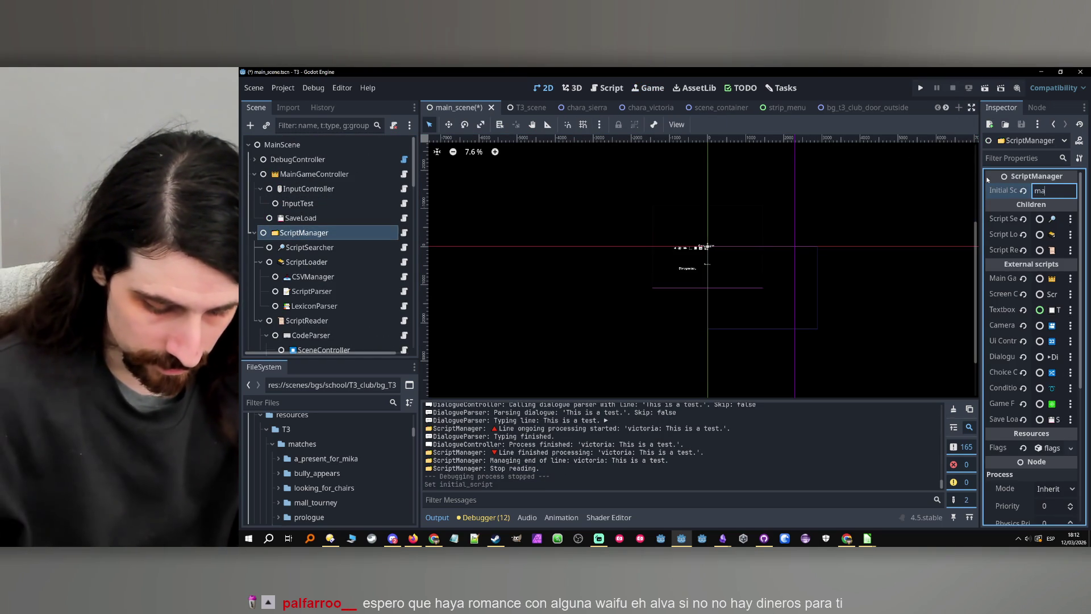
type("tourney")
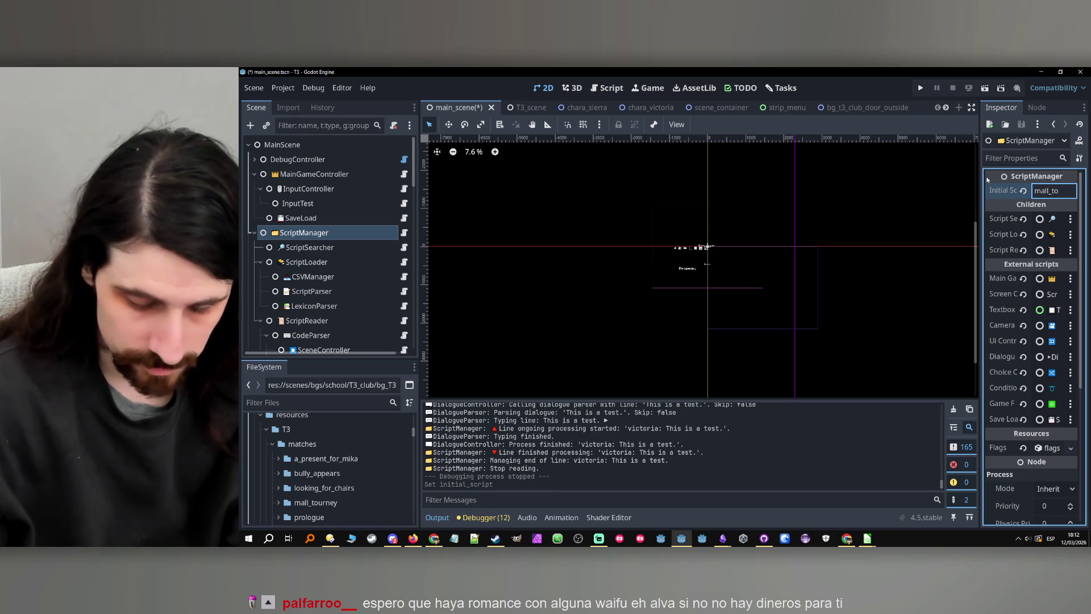
key("Return")
type("y")
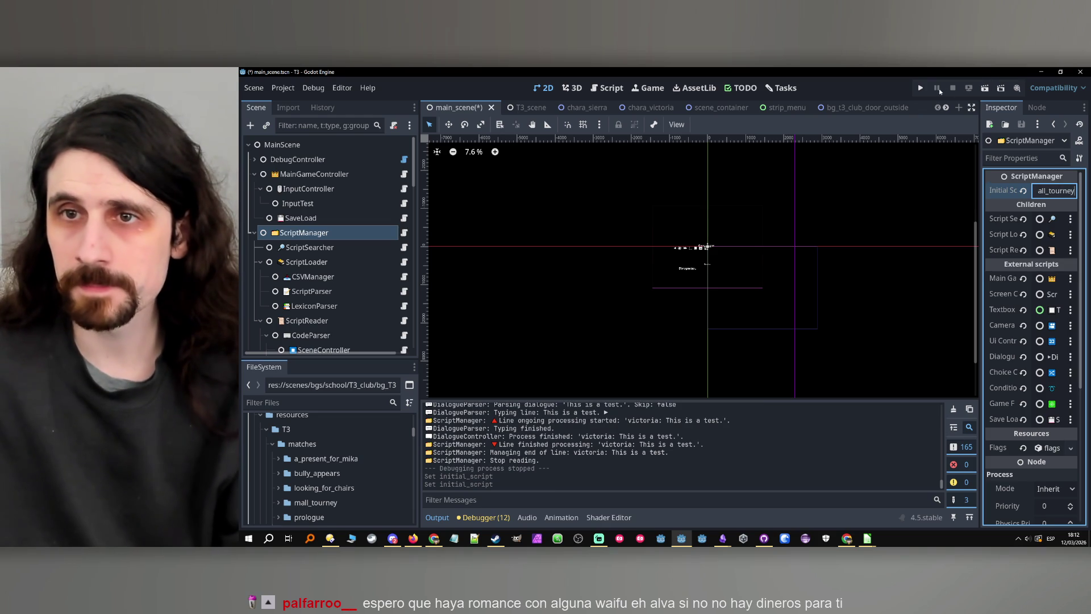
left_click(920, 88)
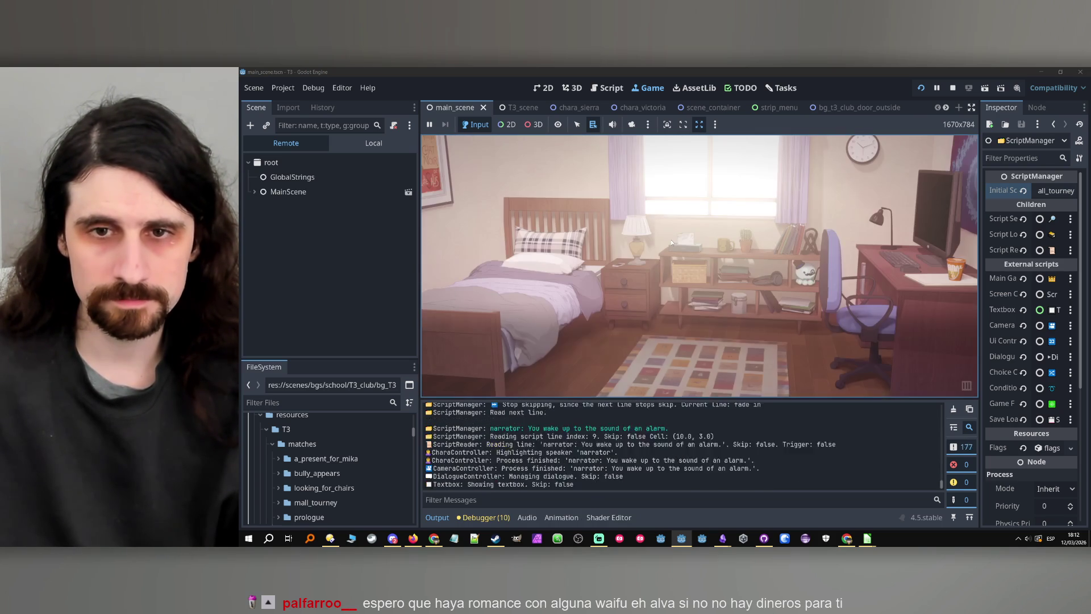
- Reach the Tairon wake-up question, view and close Tairon's lexicon card, answer Yes, and stop the game
left_click(669, 244)
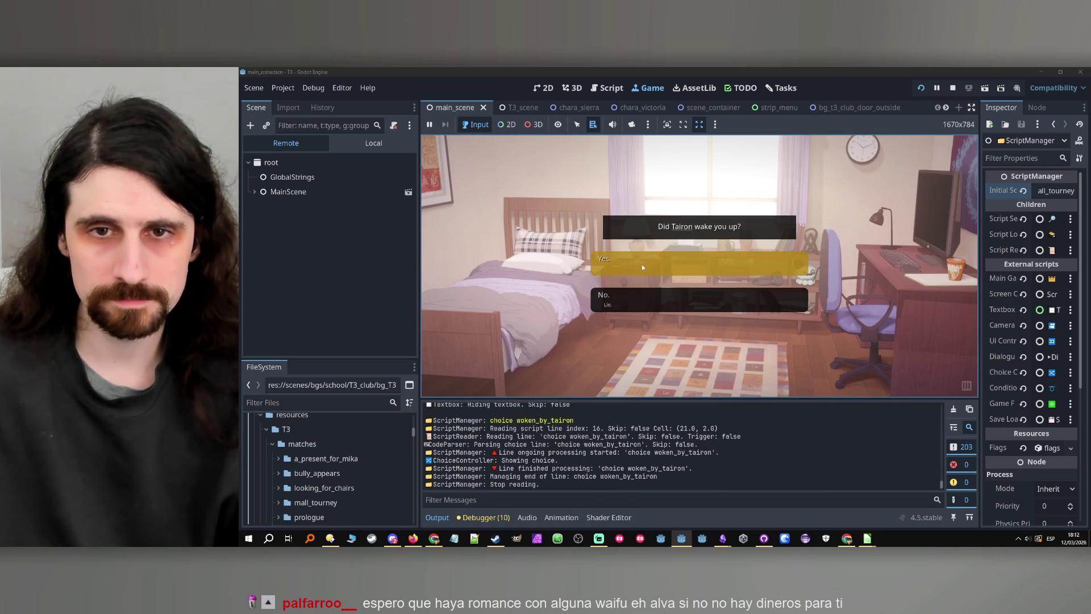
left_click(651, 233)
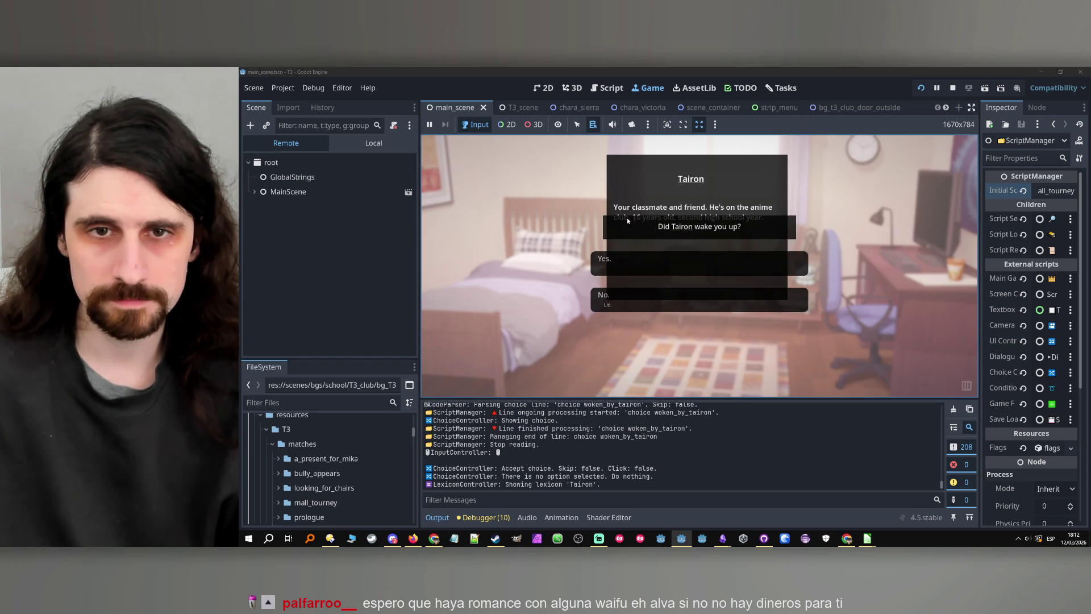
left_click(834, 199)
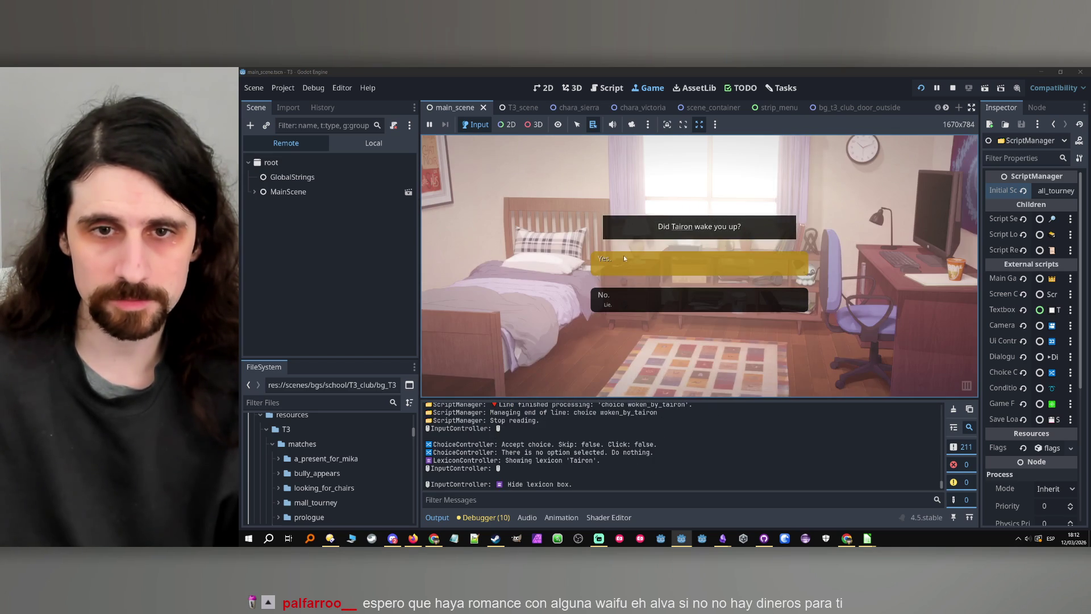
left_click(648, 260)
left_click(952, 89)
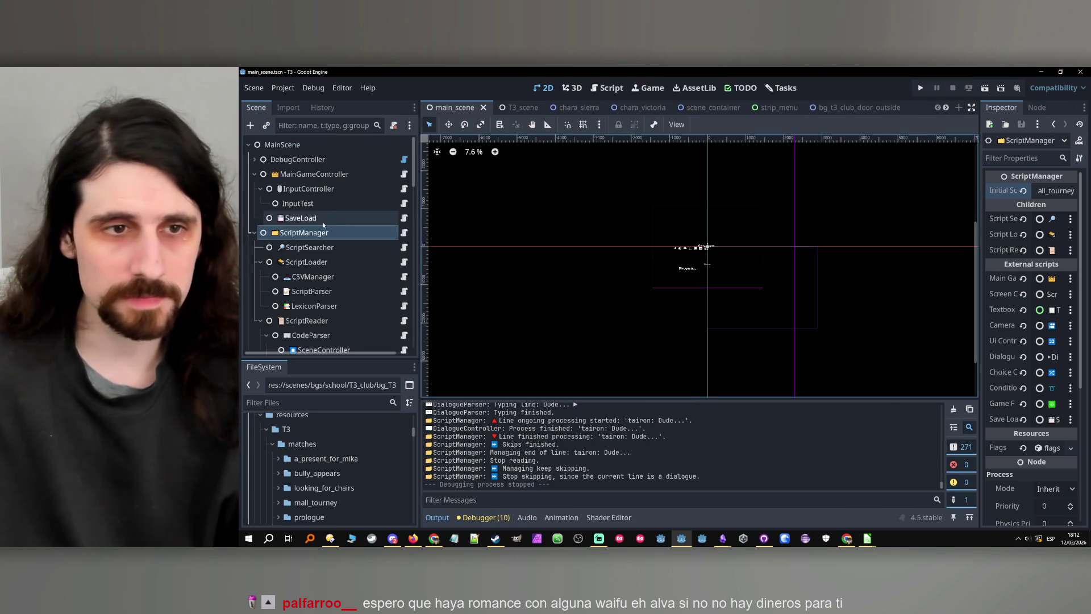
- Move LexiconBox below ChoiceBox under UICenterVN and save main_scene
scroll(344, 234, "down", 5)
left_click(338, 267)
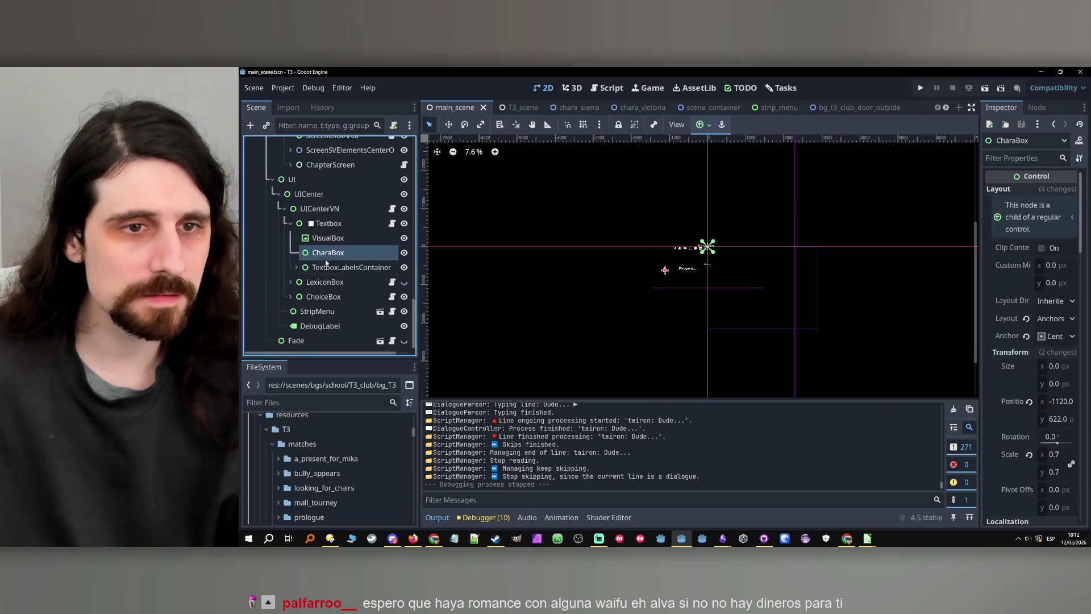
left_click(291, 224)
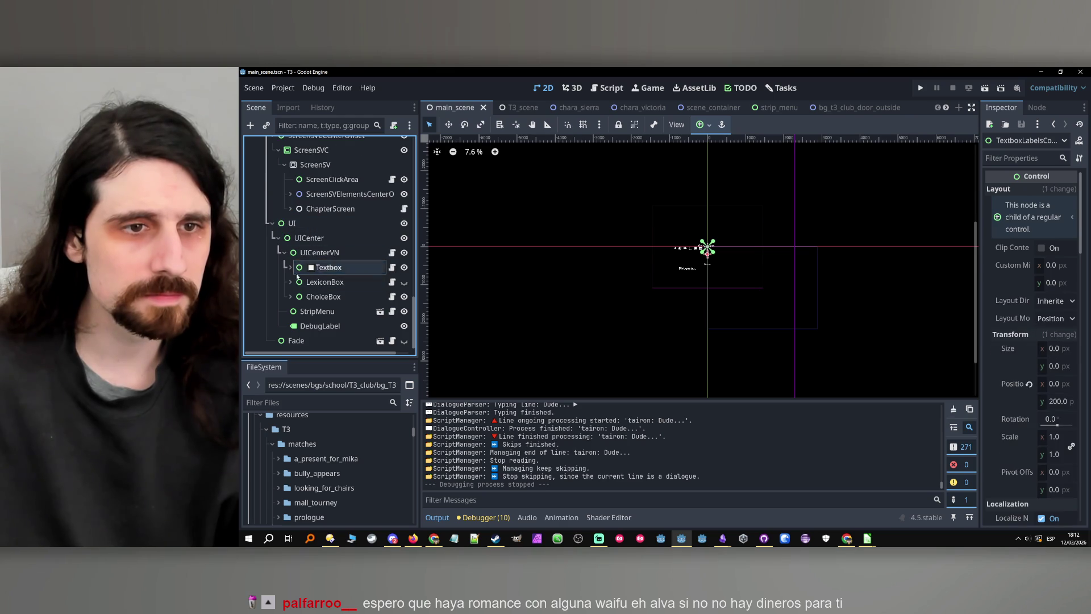
left_click_drag(314, 282, 312, 300)
left_click(324, 282)
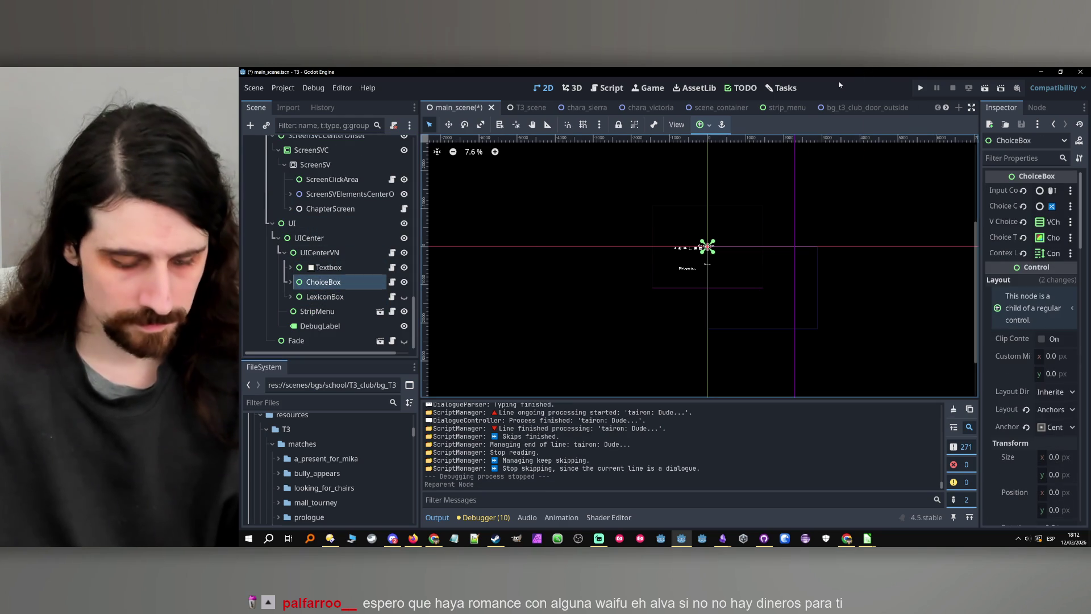
key("ctrl+s")
- Select the ScriptManager node and launch the project again
scroll(312, 209, "up", 10)
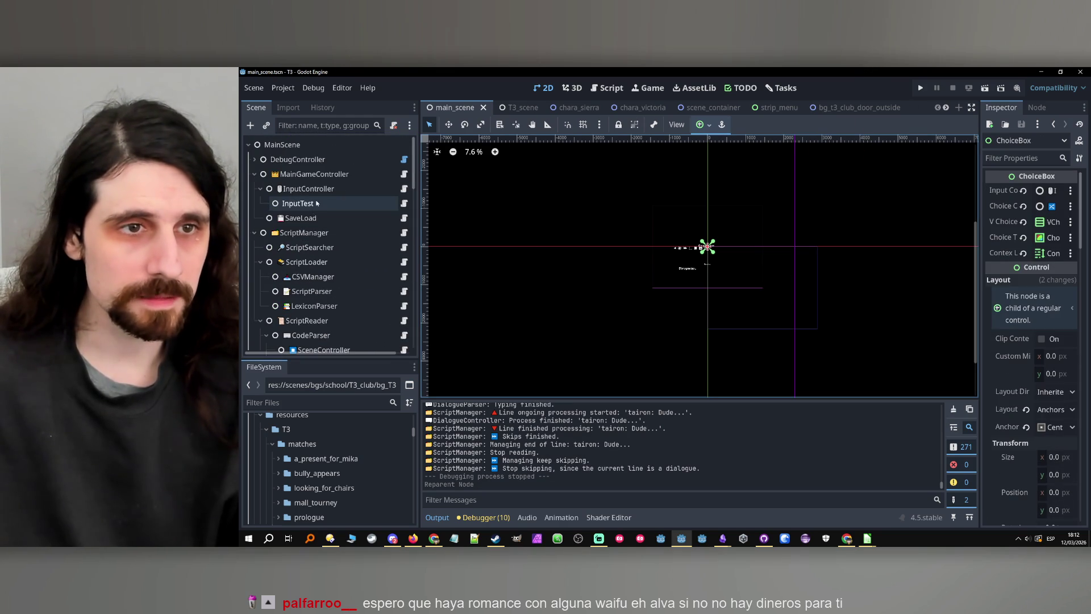
left_click(304, 232)
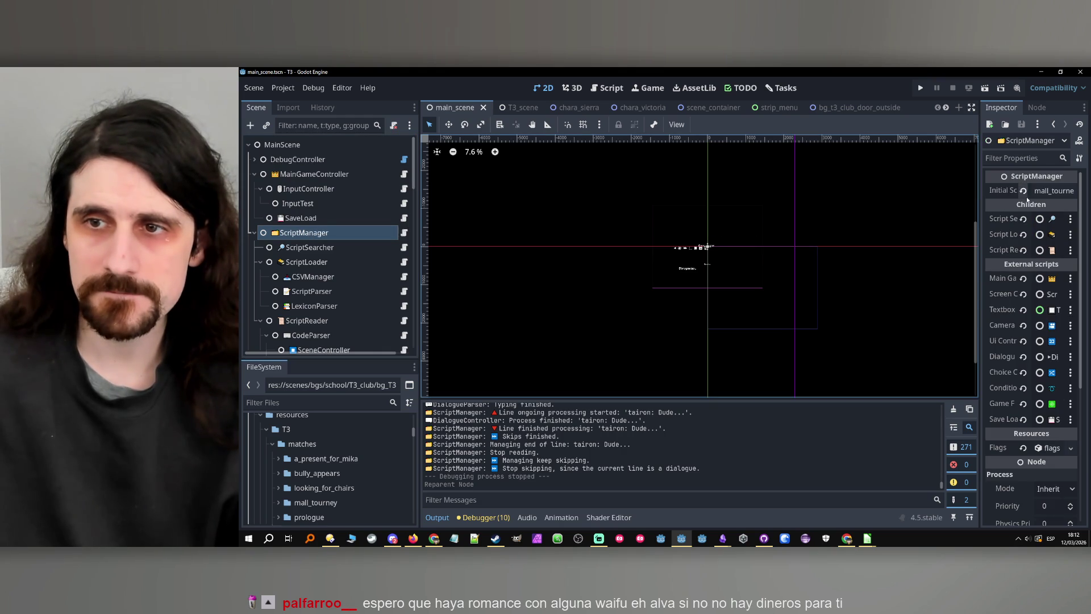
left_click(916, 84)
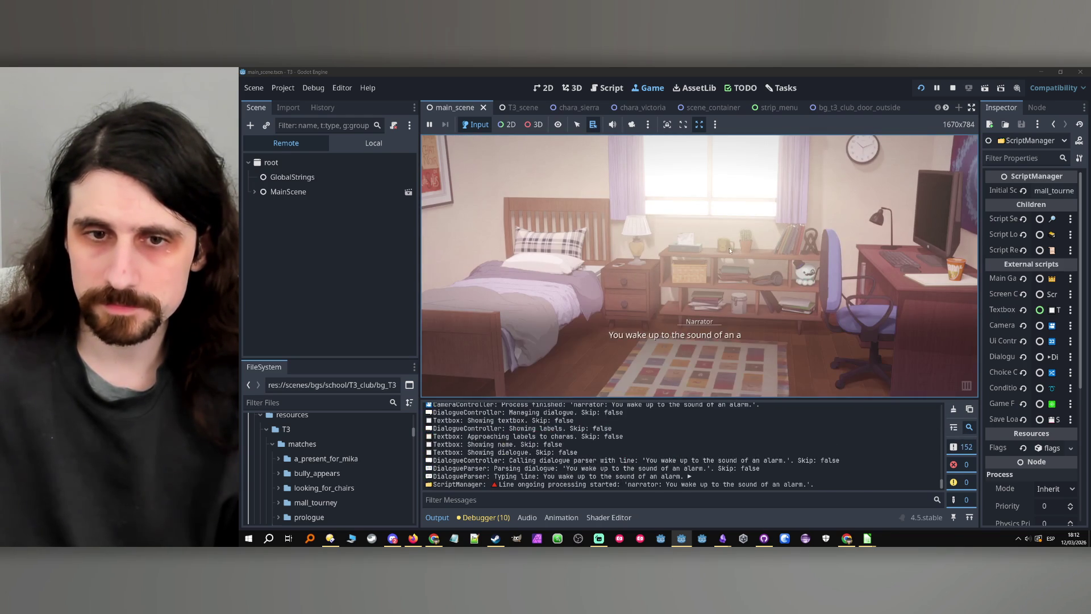
- Advance past the narrator's alarm line, expand the in-game strip menu and press its hide button
left_click(727, 248)
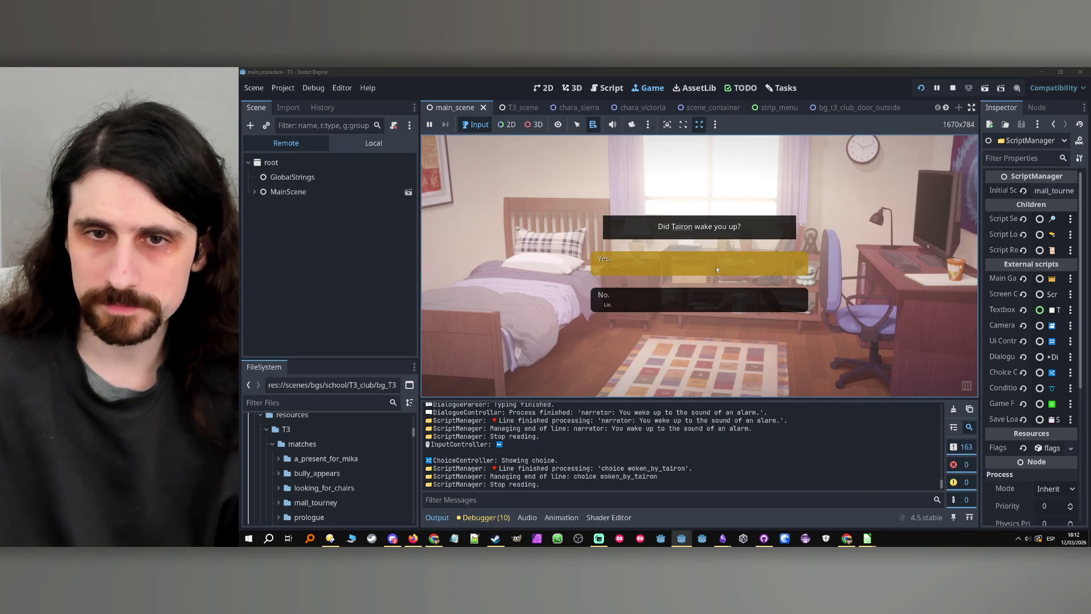
left_click(967, 387)
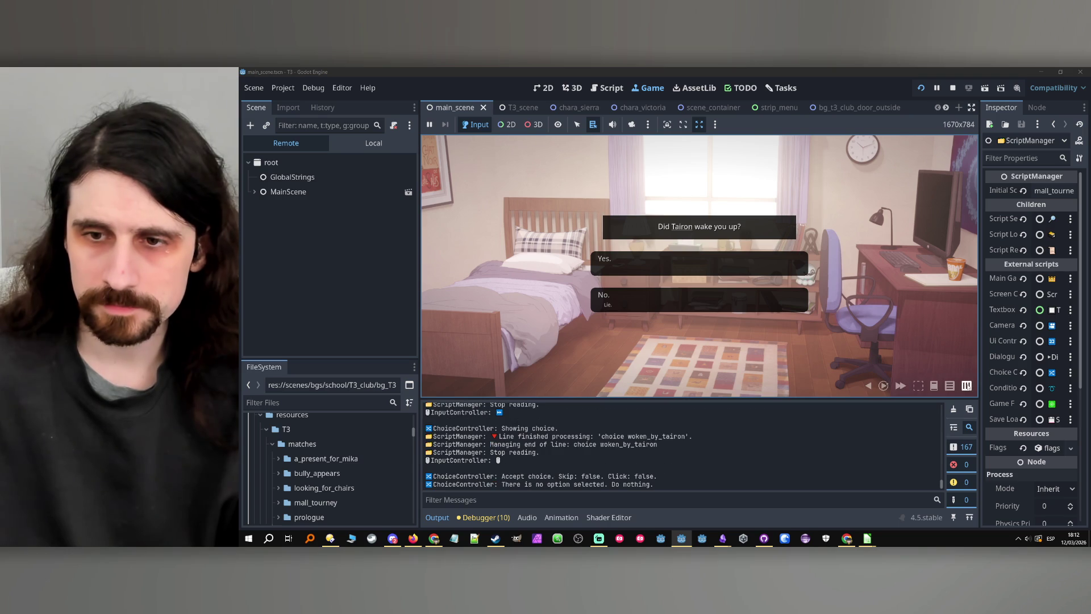
left_click(916, 387)
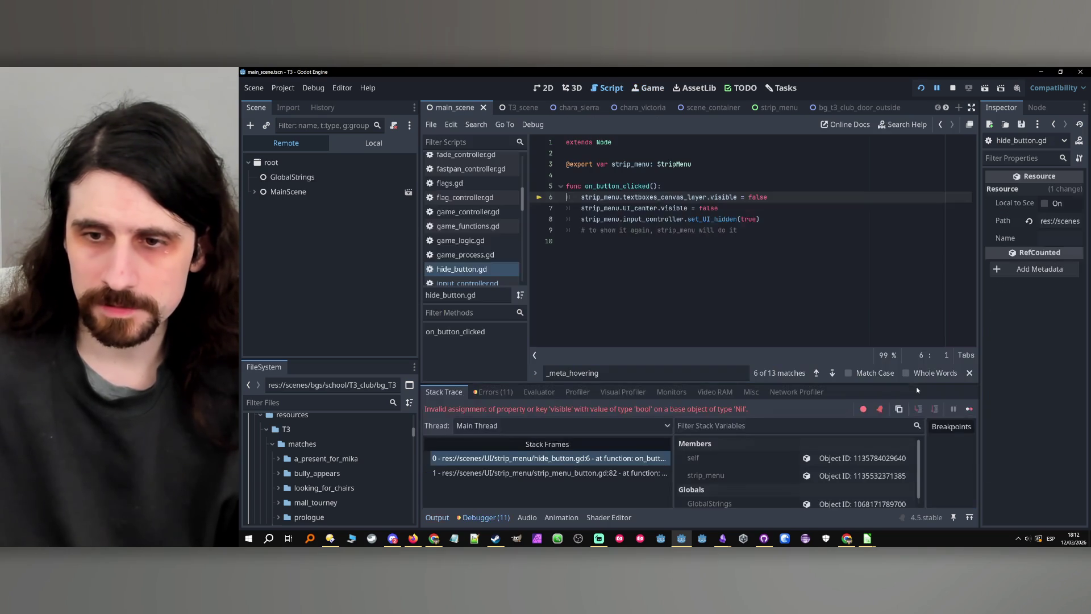
- Stop the crashed session and select StripMenu, opening its scene and strip_menu.gd script
double_click(606, 198)
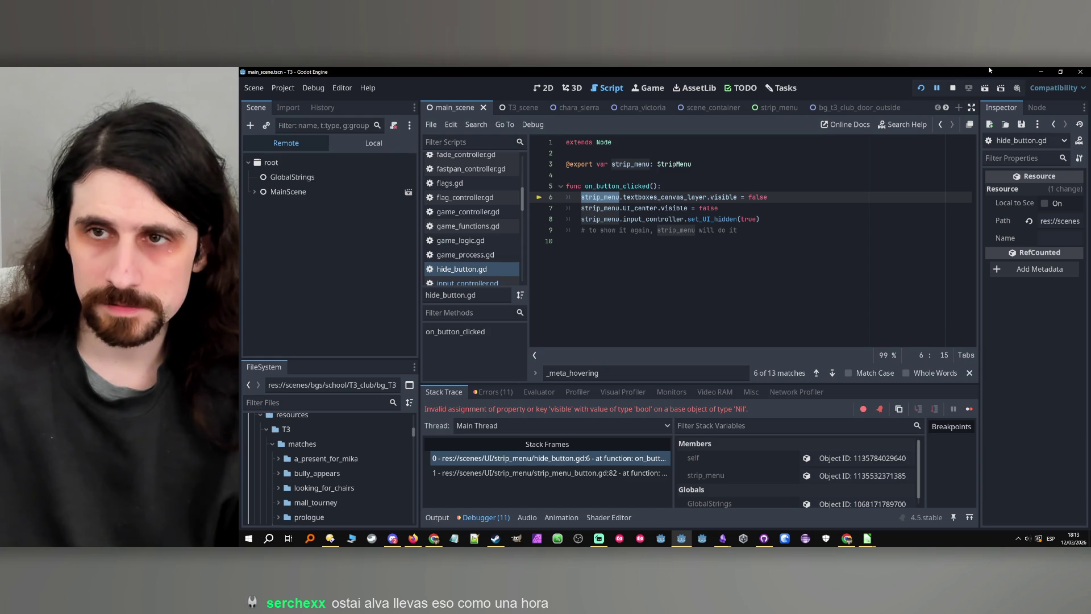
left_click(953, 89)
scroll(341, 255, "down", 8)
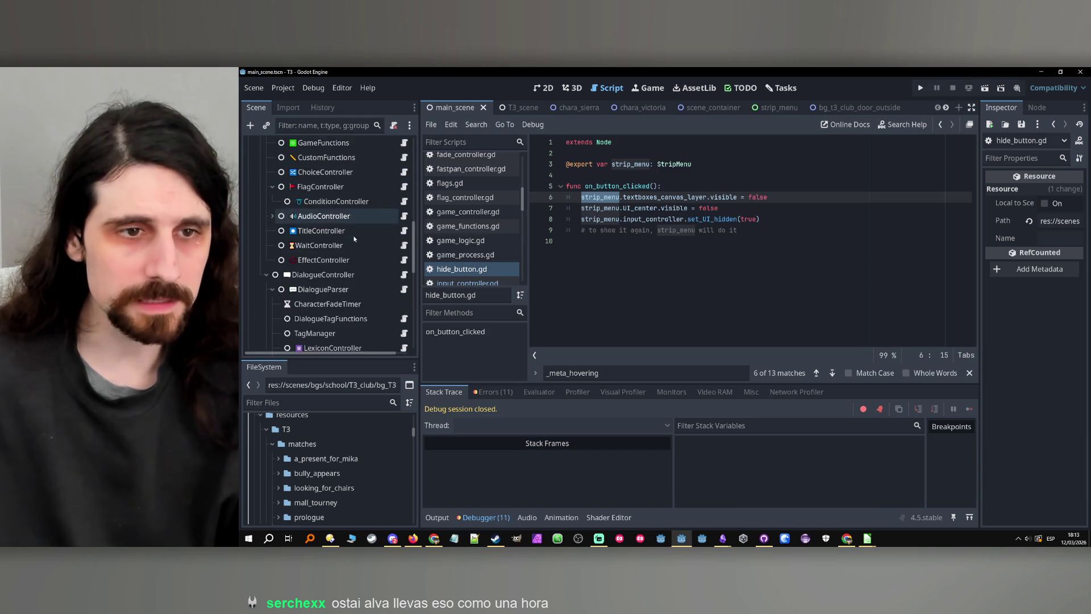
scroll(355, 241, "down", 10)
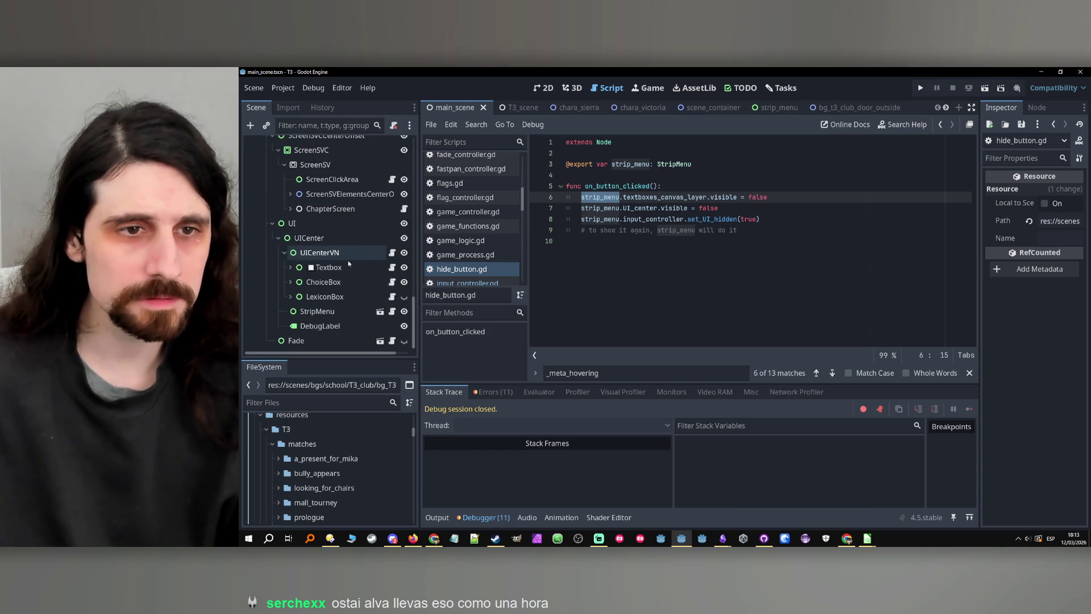
left_click(326, 312)
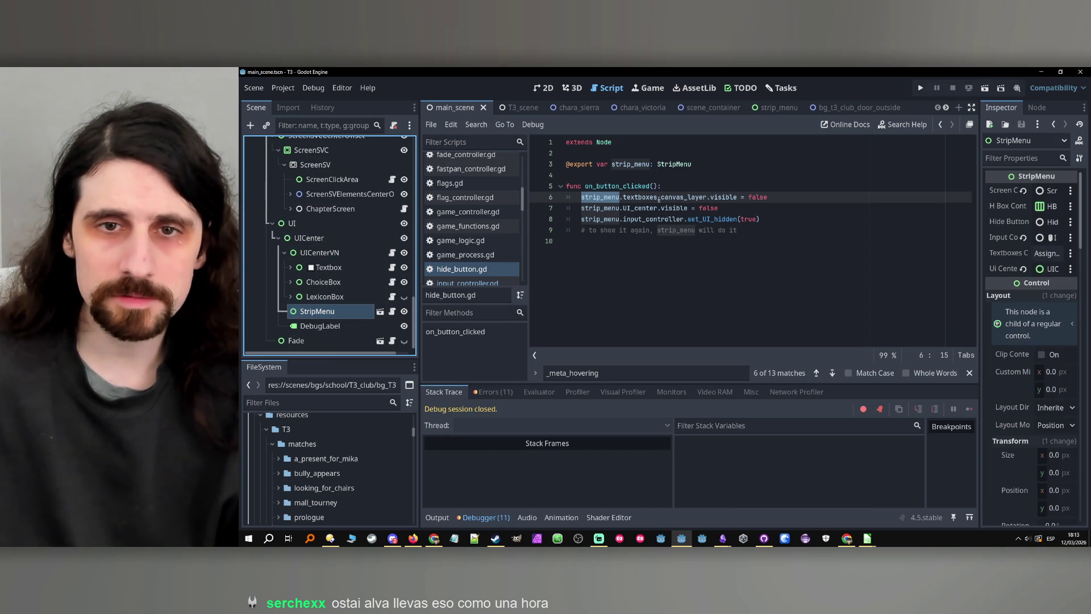
left_click(380, 311)
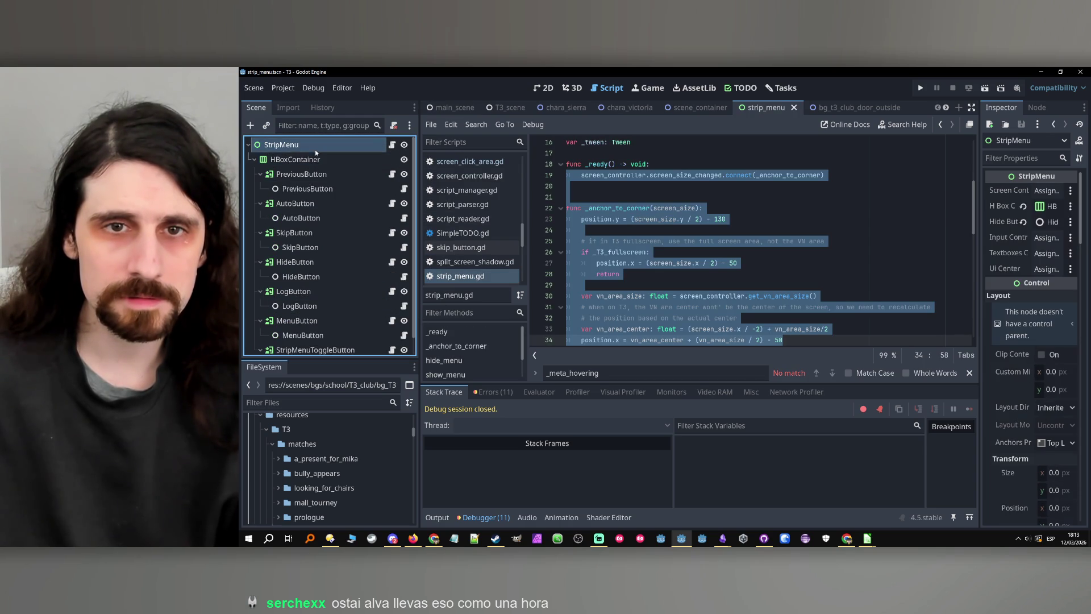
- Search strip_menu.gd for textboxes_canvas_layer and step through its uses on lines 11 and 69
left_click(696, 197)
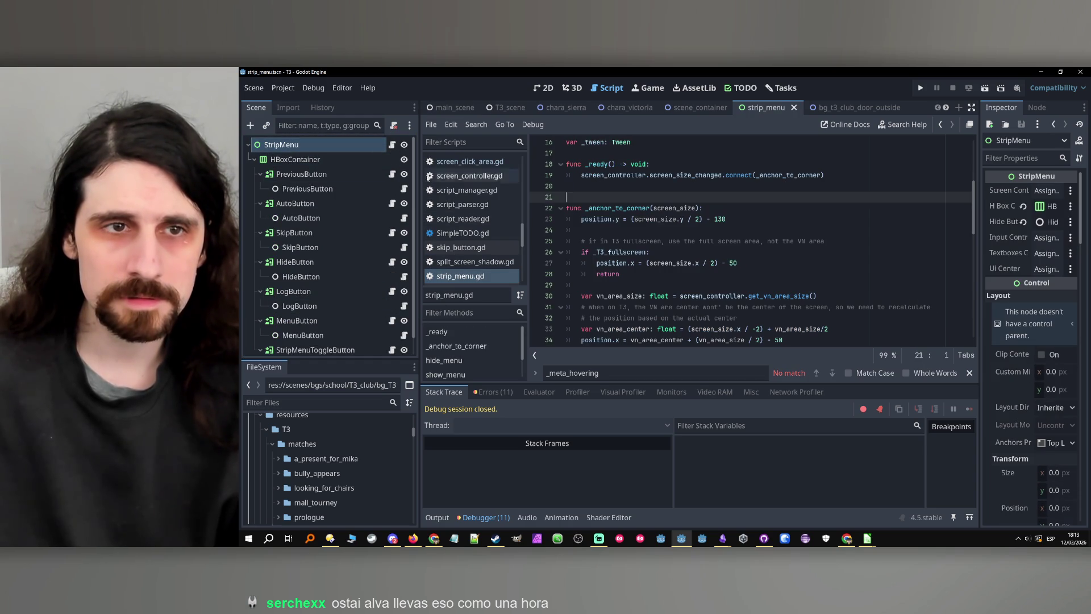
left_click(254, 160)
left_click(460, 276)
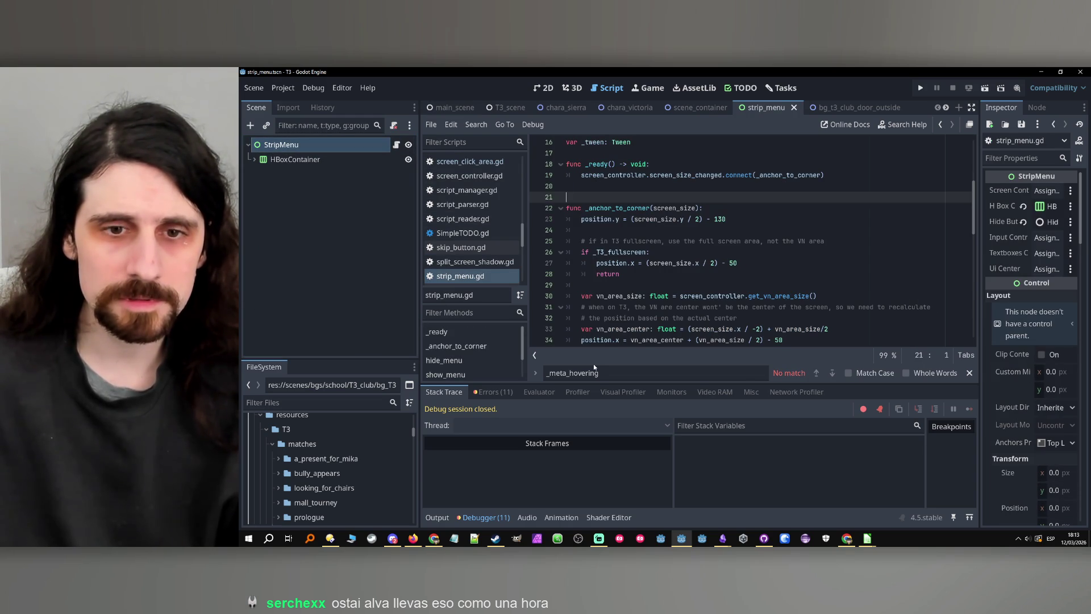
key("ctrl+f")
type("textb")
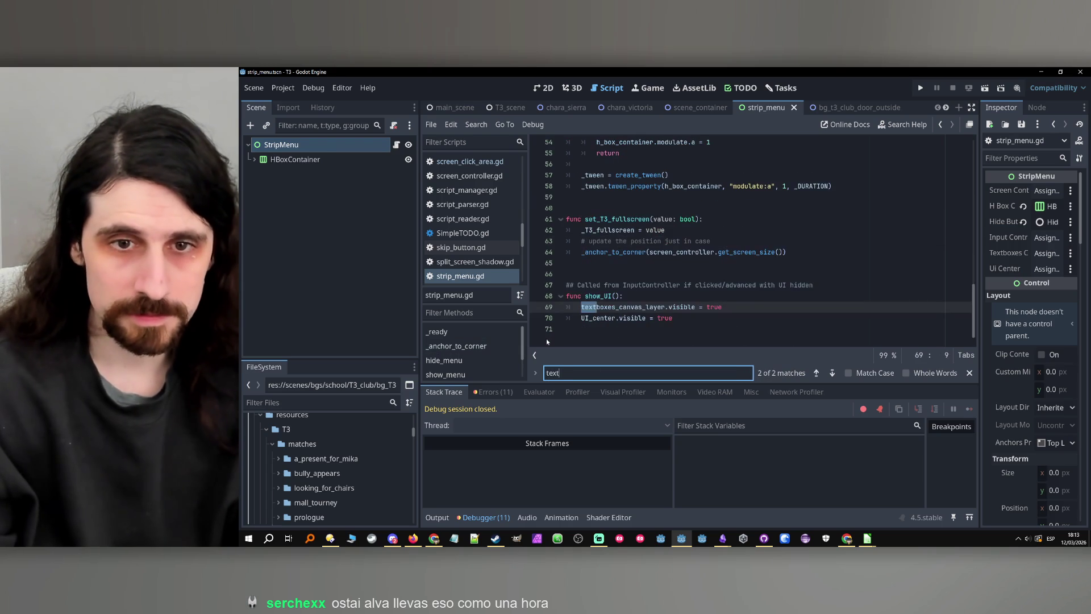
double_click(591, 307)
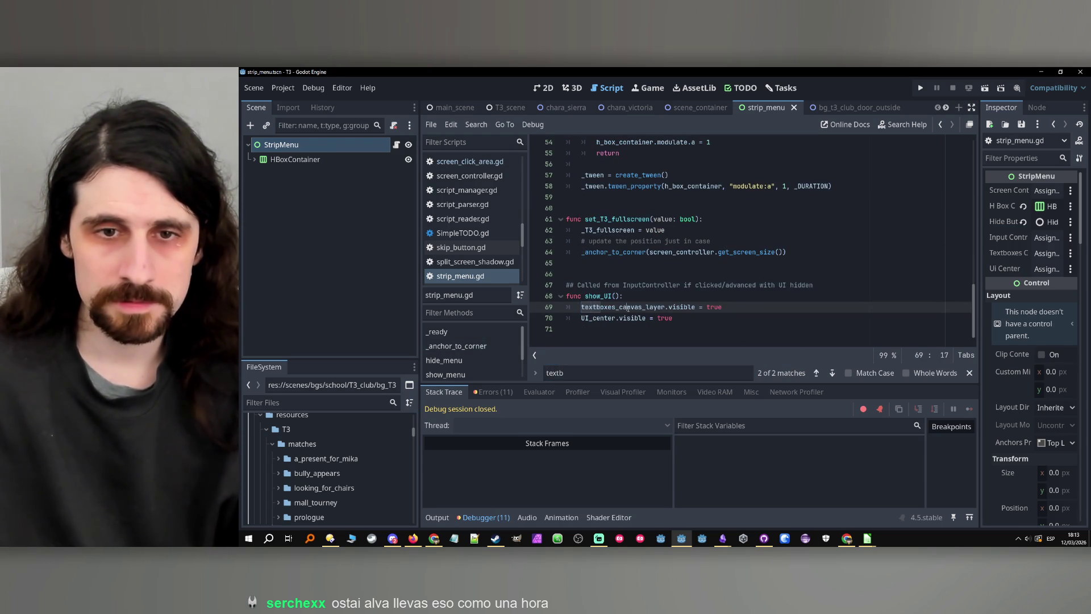
key("ctrl+f")
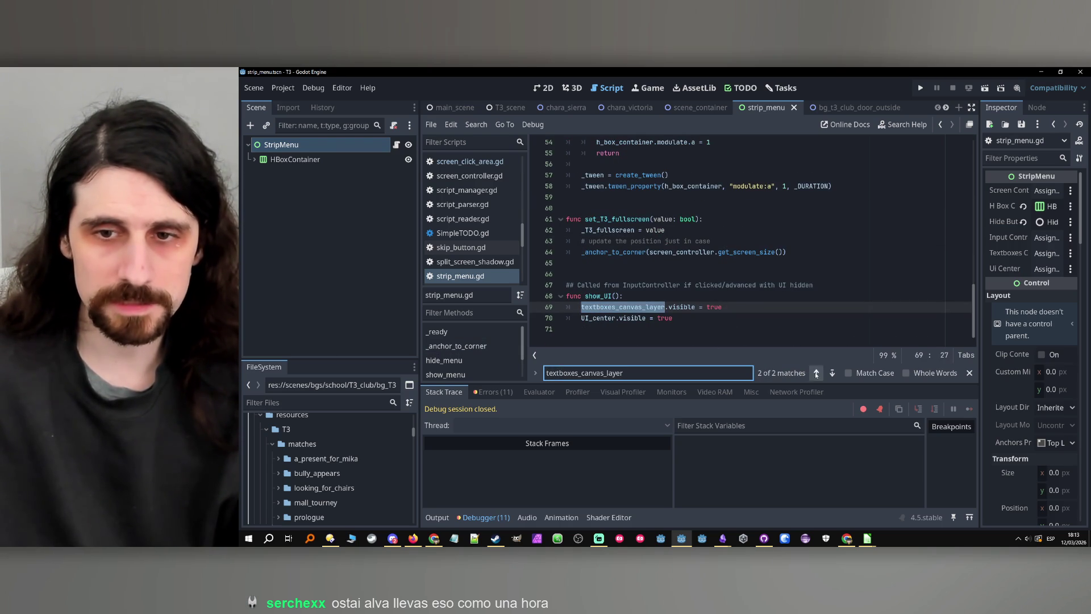
left_click(816, 373)
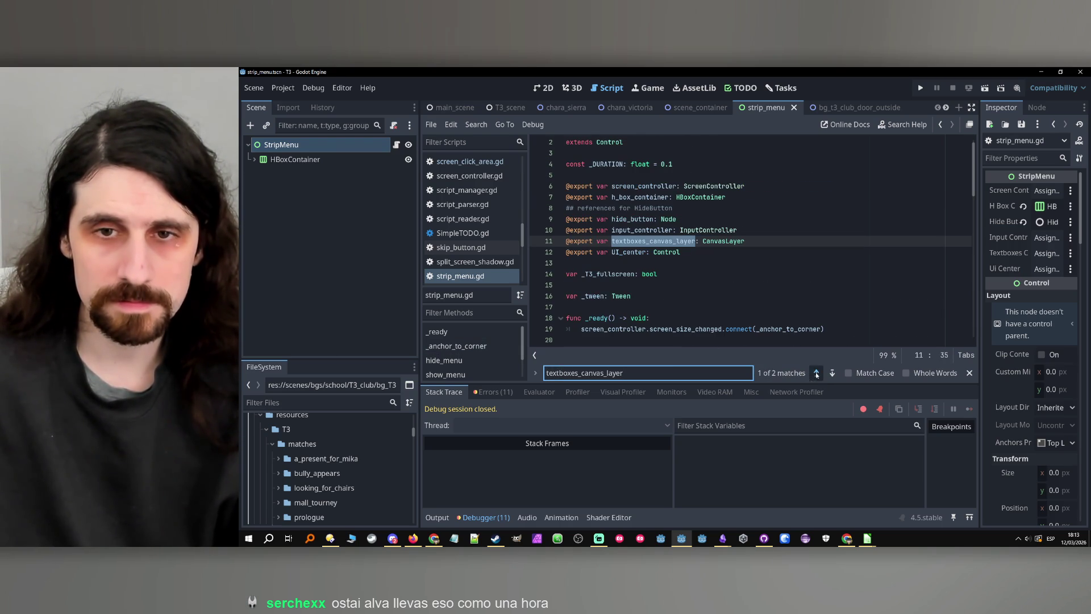
left_click(816, 372)
left_click(816, 373)
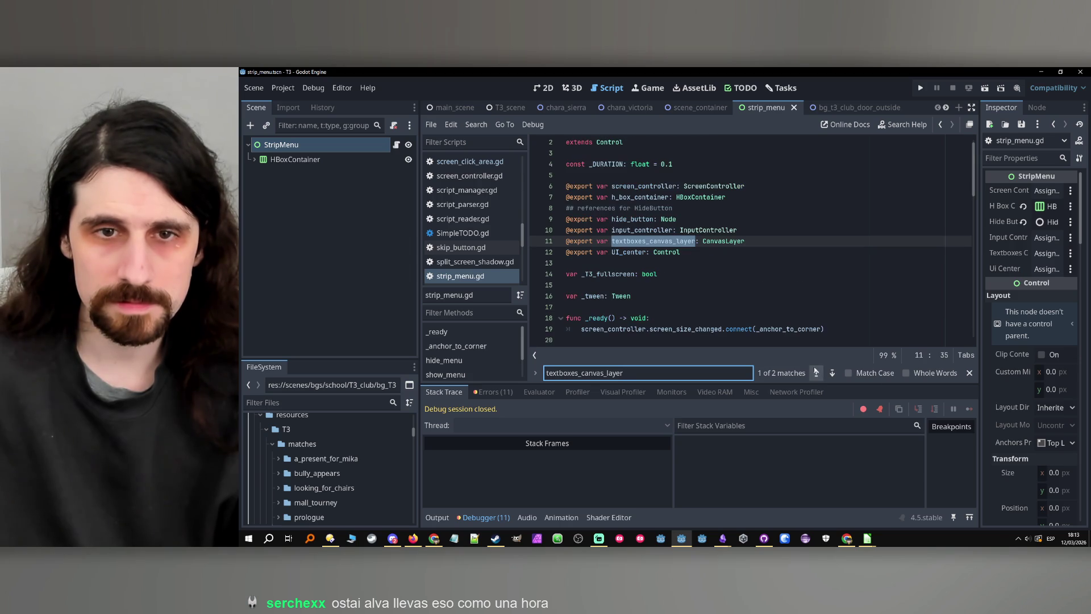
- Rename the line-11 export from textboxes_canvas_layer to textboxes_container
left_click(627, 241)
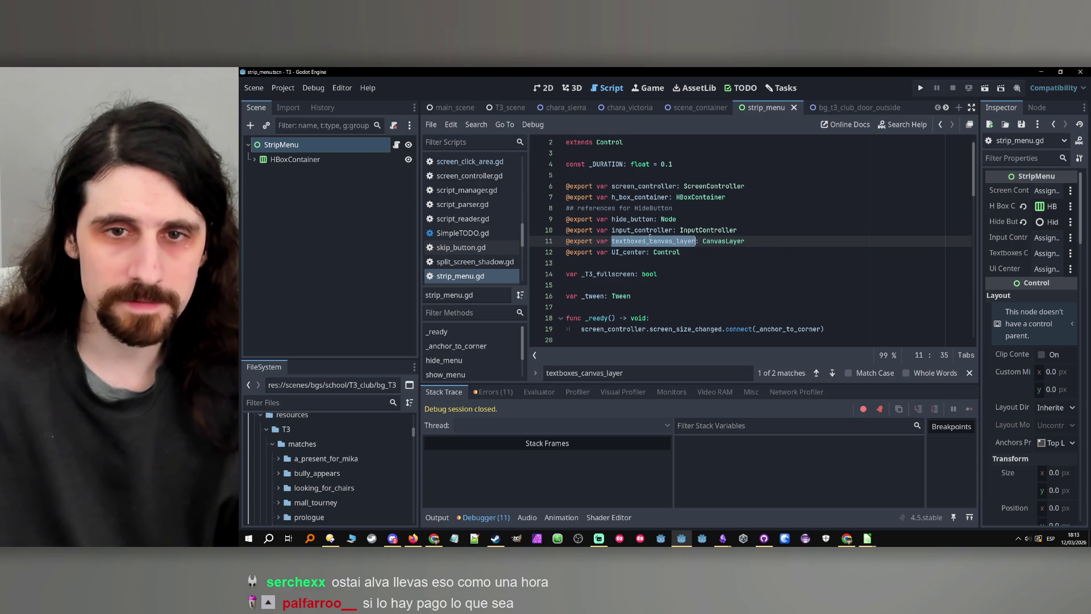
left_click_drag(650, 241, 666, 241)
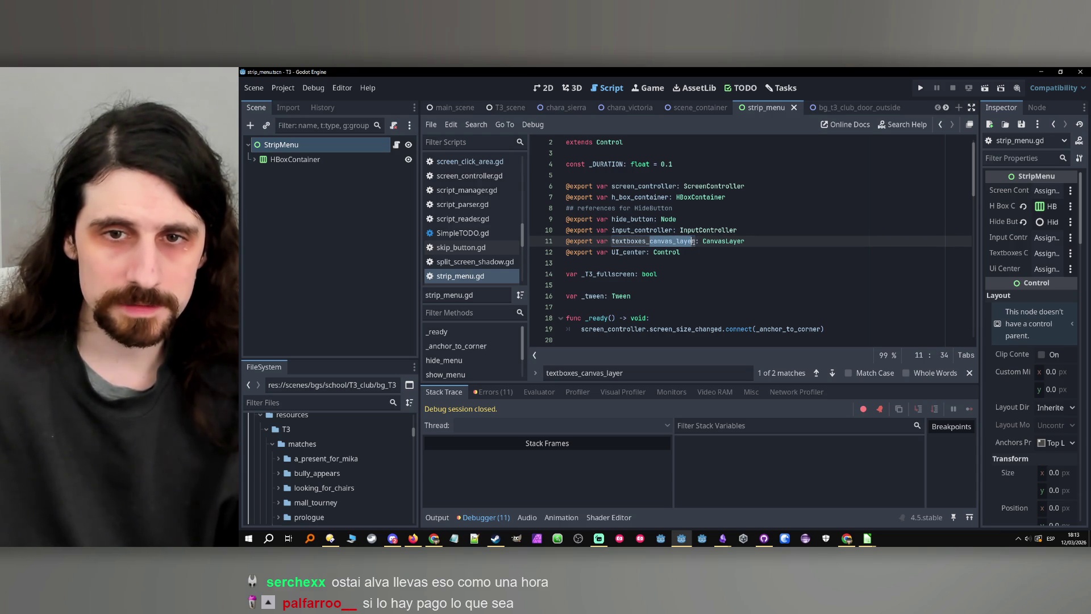
type("contai")
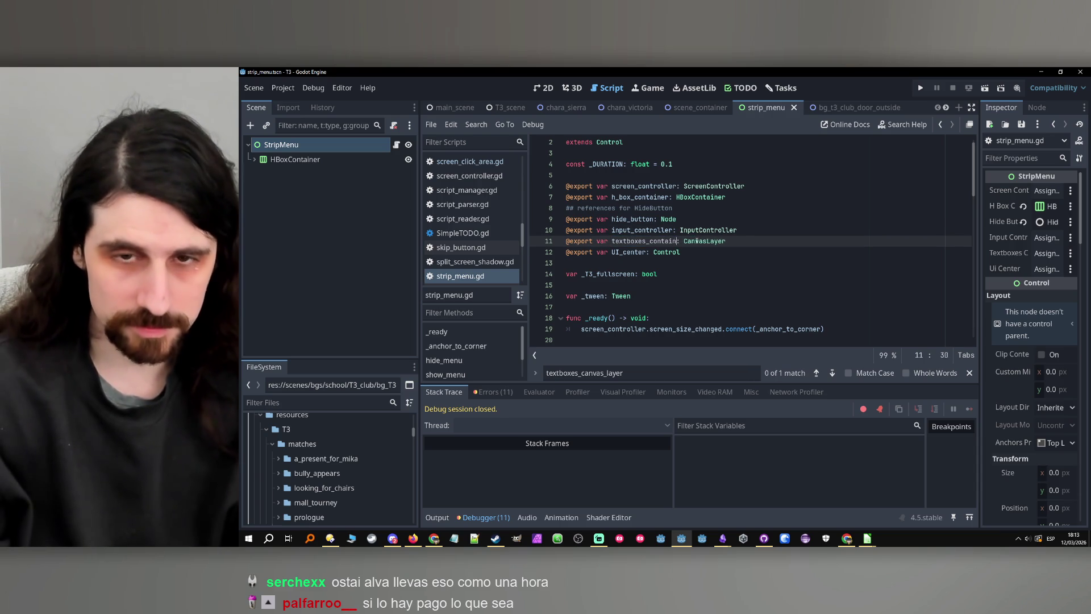
type("ner")
double_click(724, 242)
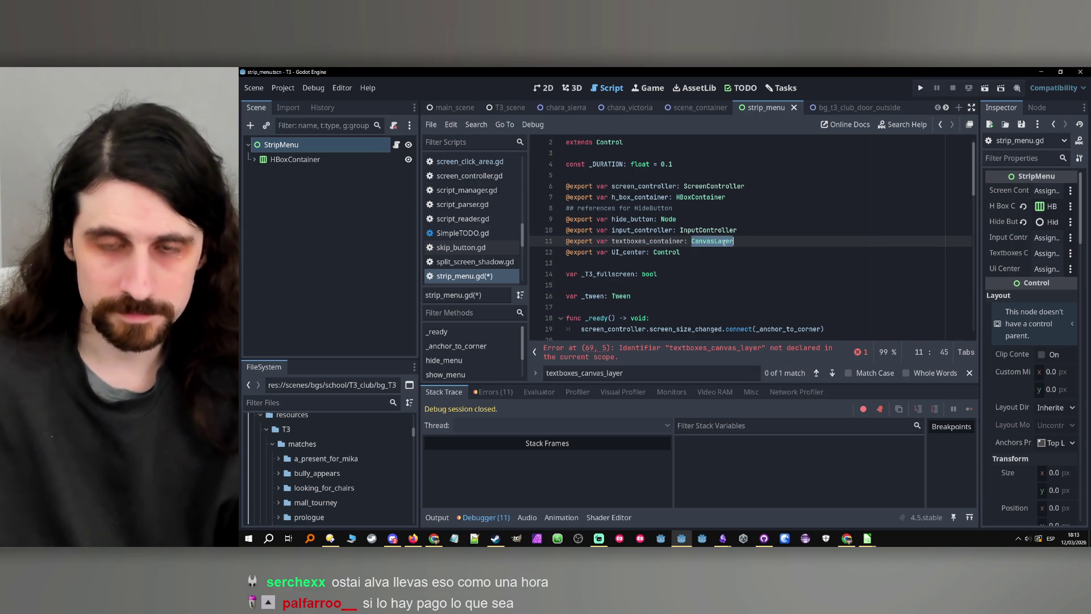
- Change the line-11 export's type to Control and save
type("Control")
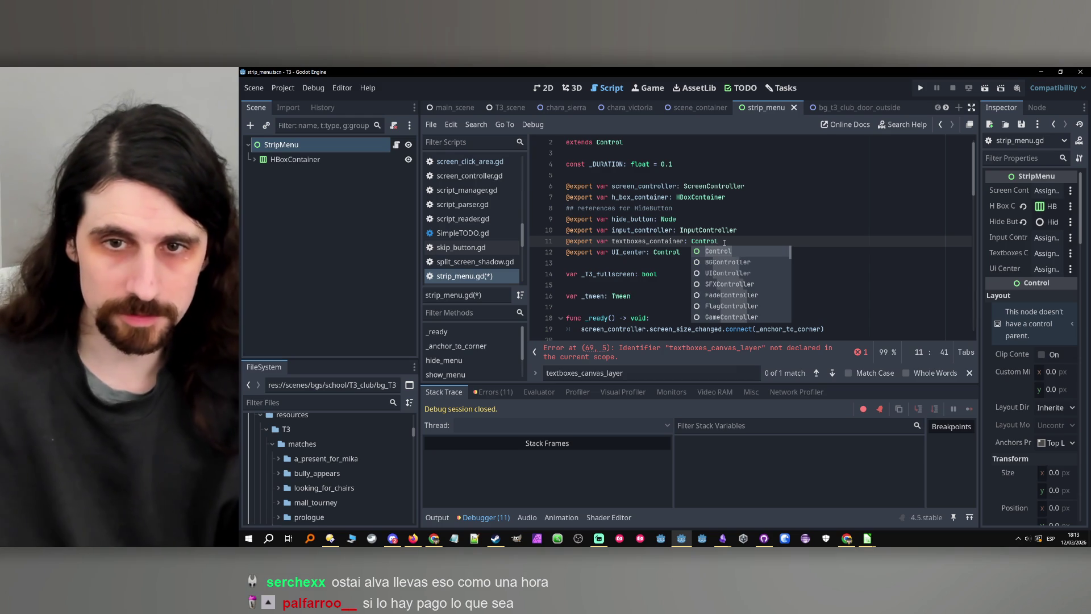
key("Return")
left_click(777, 230)
key("ctrl+s")
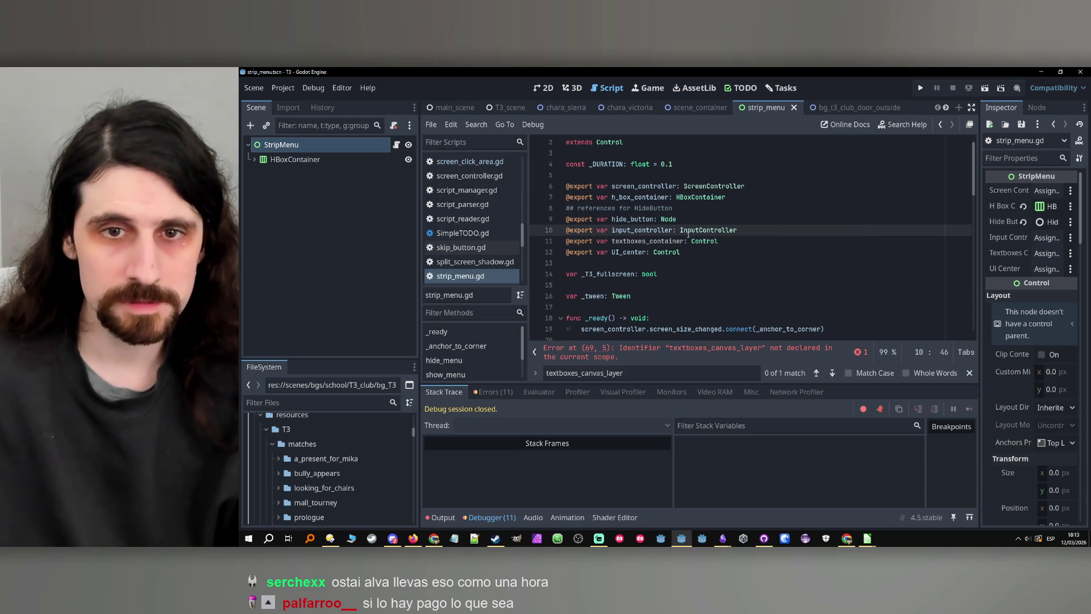
- Make line 69 use textboxes_container and save strip_menu.gd
left_click(672, 241)
left_click(678, 356)
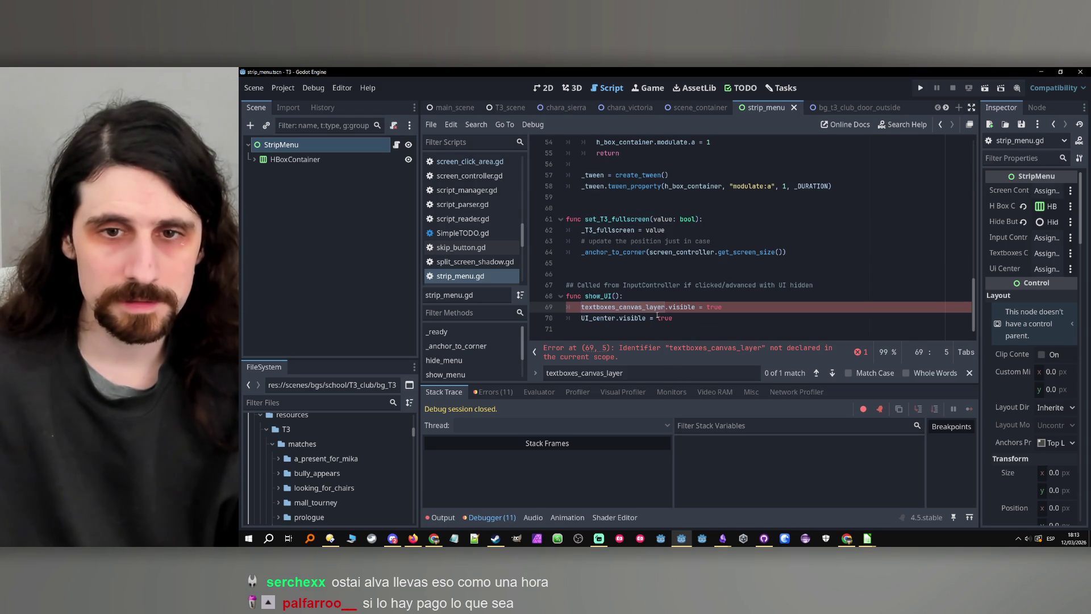
key("ctrl+z")
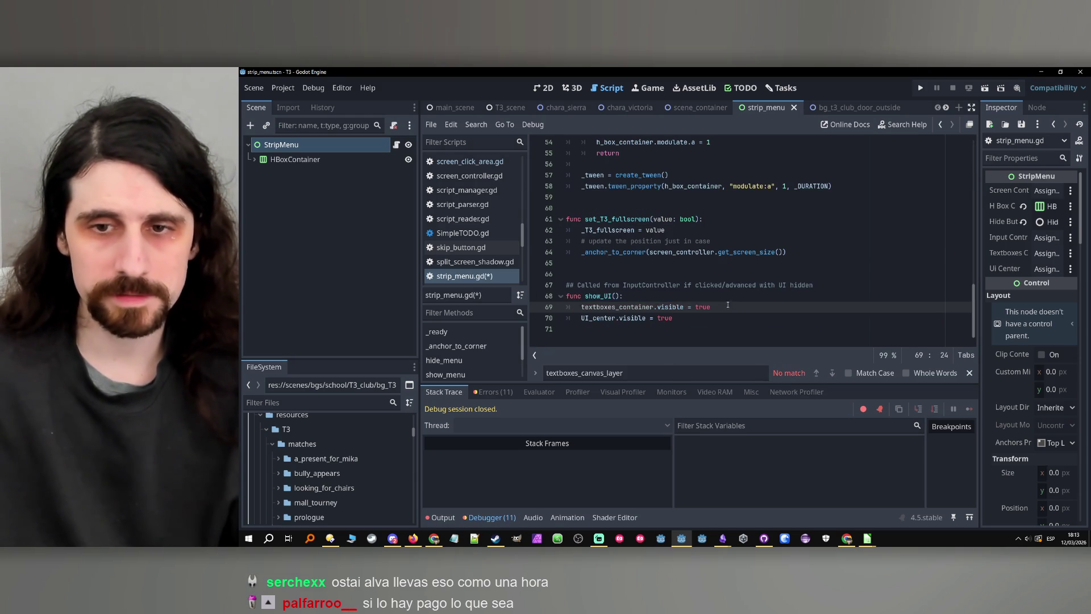
key("ctrl+s")
- Rename the line-11 export to UI_container, adjust line 69, and save strip_menu.gd
left_click(452, 108)
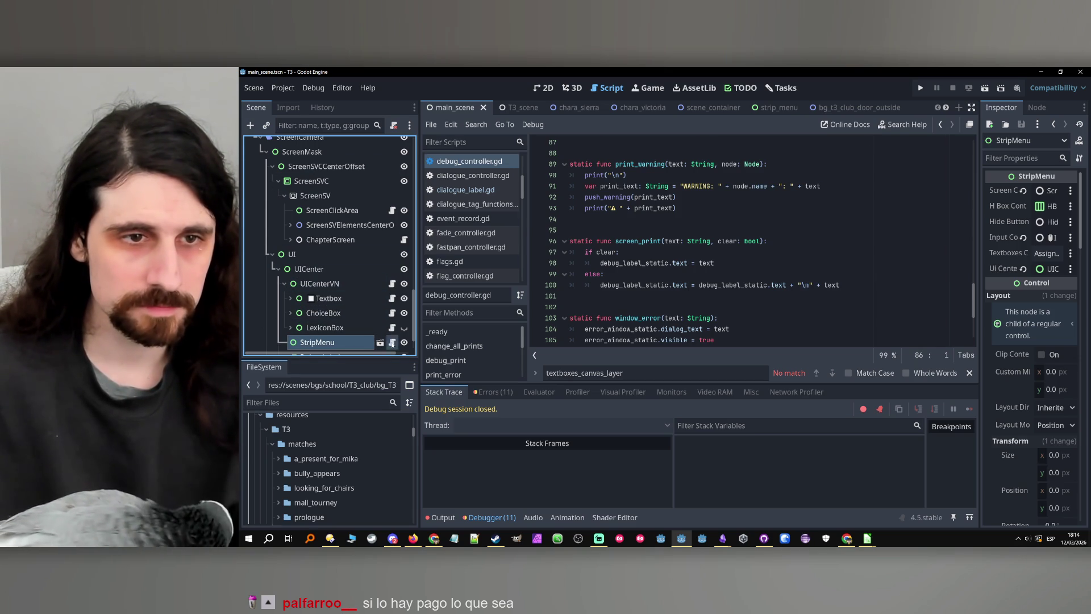
left_click(392, 342)
left_click(608, 306)
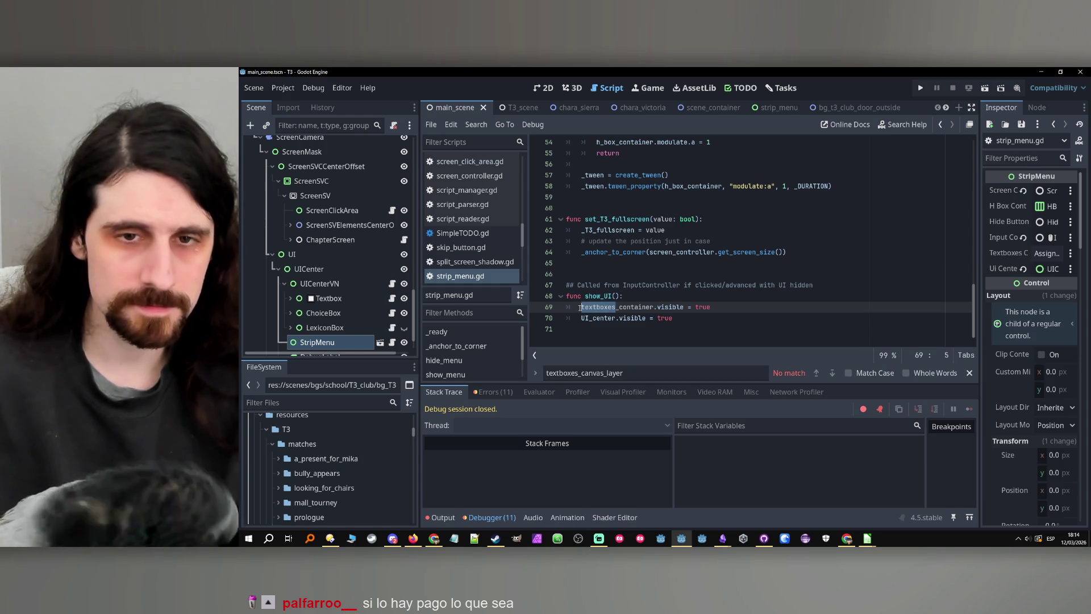
type("UI")
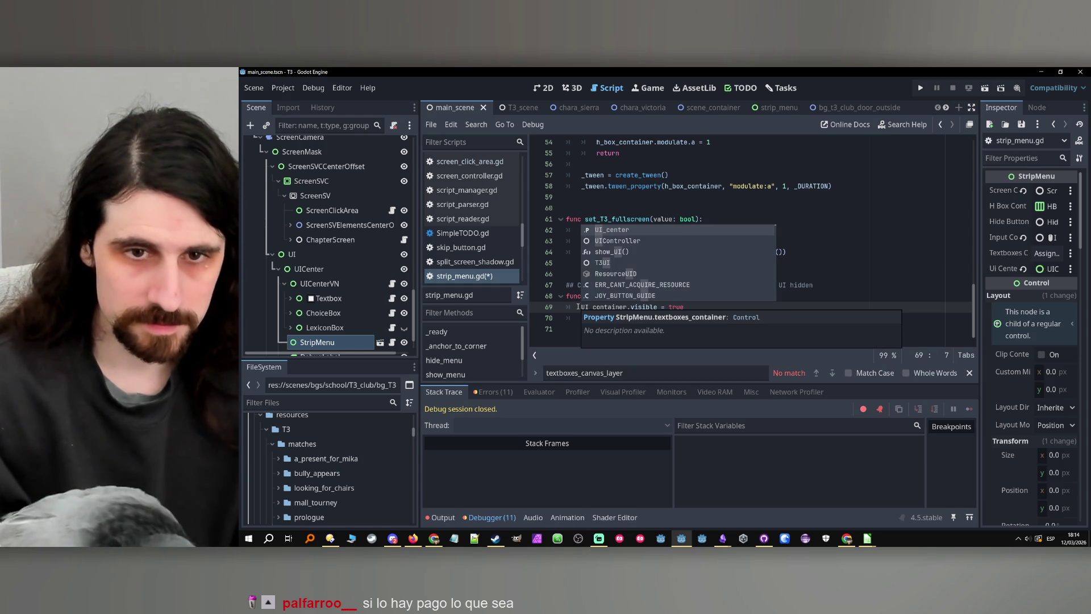
left_click(578, 307)
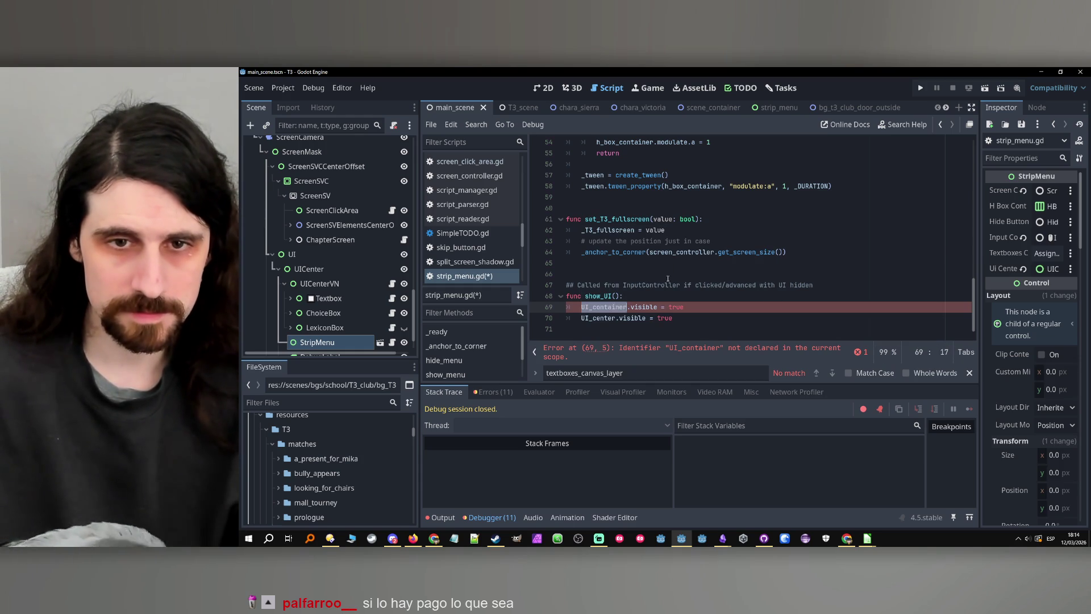
scroll(730, 244, "up", 15)
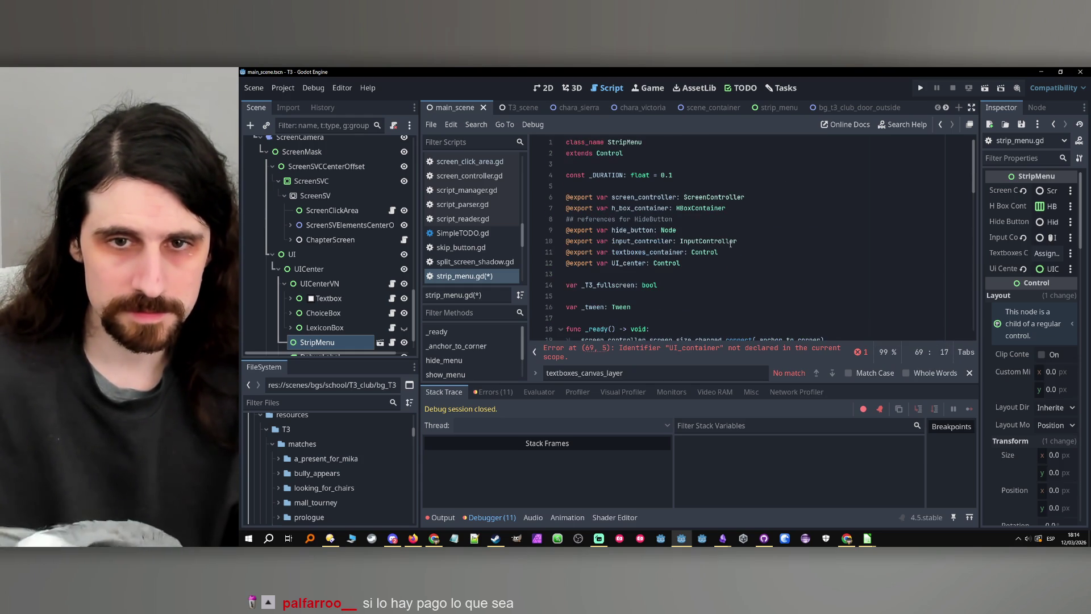
double_click(627, 252)
type("UI_container")
left_click(726, 273)
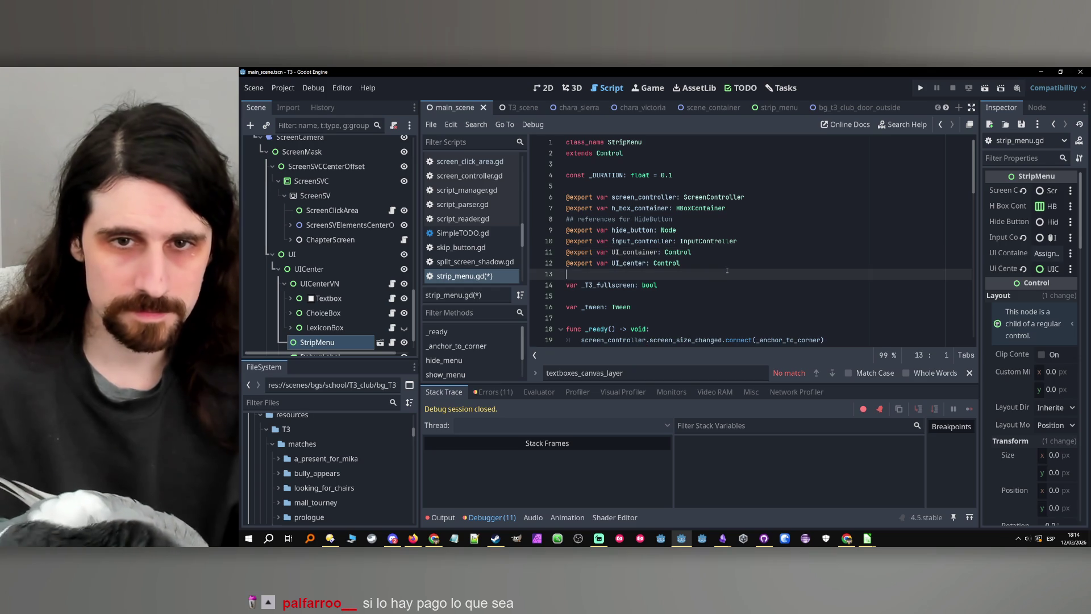
key("ctrl+s")
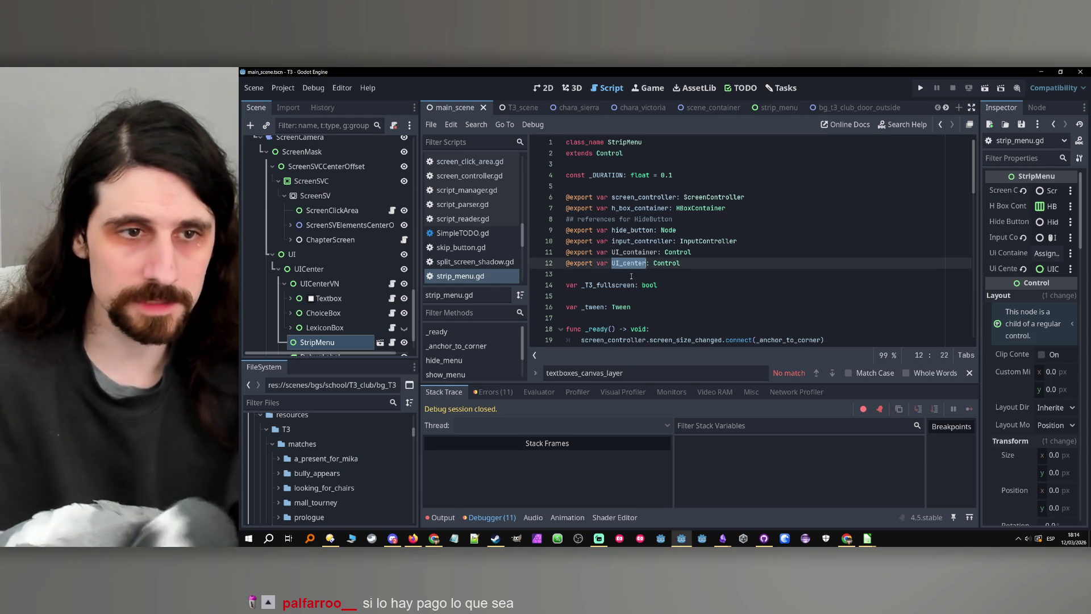
- Delete the UI_container export line and the UI_container.visible line in show_UI
left_click_drag(691, 252, 538, 255)
key("Delete")
key("Delete")
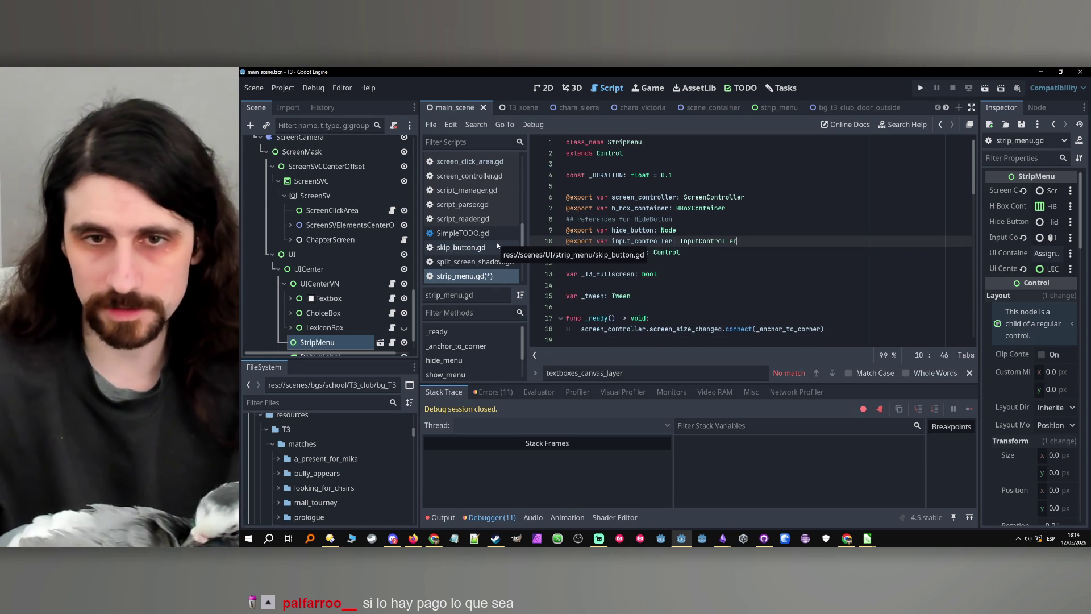
double_click(628, 252)
scroll(654, 239, "down", 13)
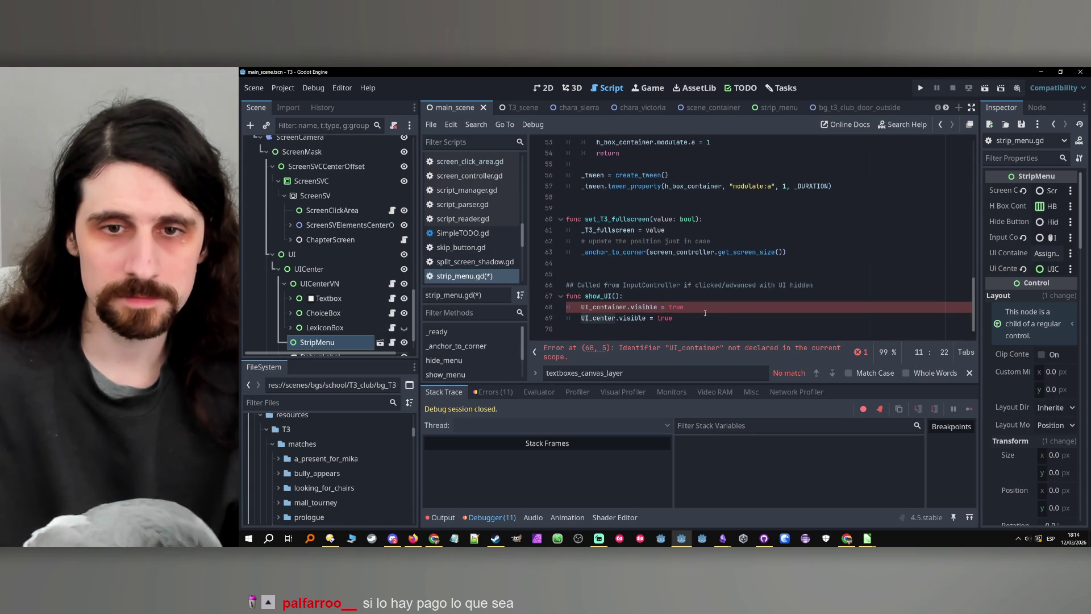
left_click_drag(694, 310, 529, 308)
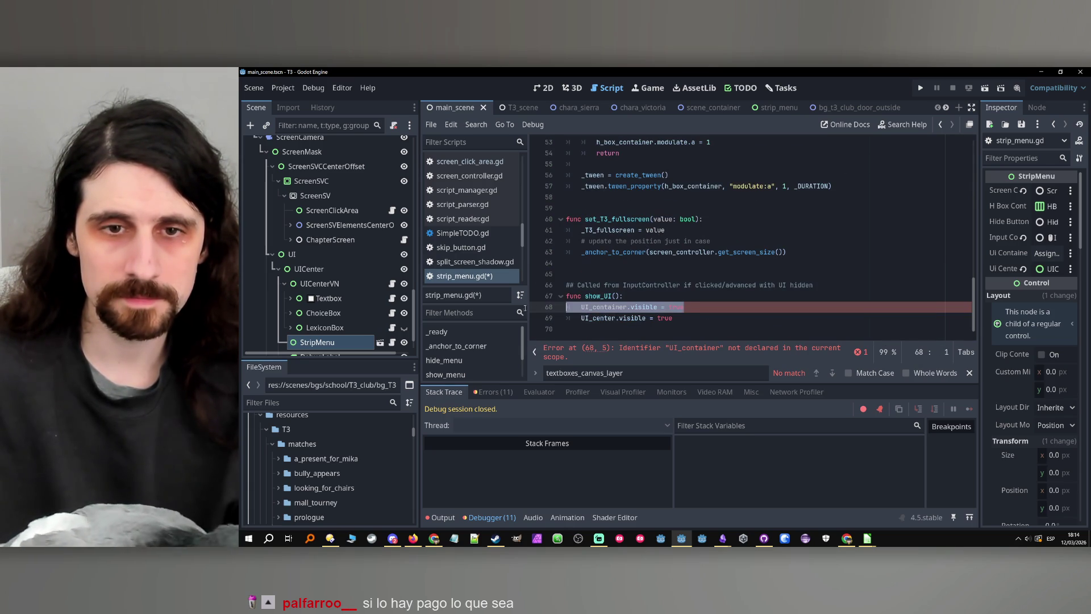
key("BackSpace")
key("BackSpace")
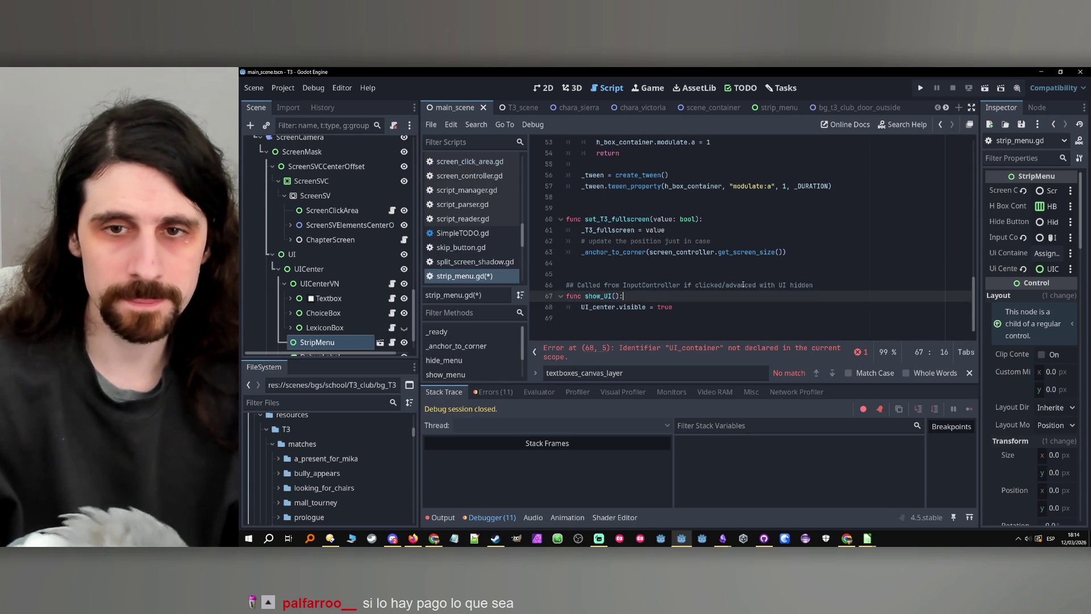
double_click(588, 319)
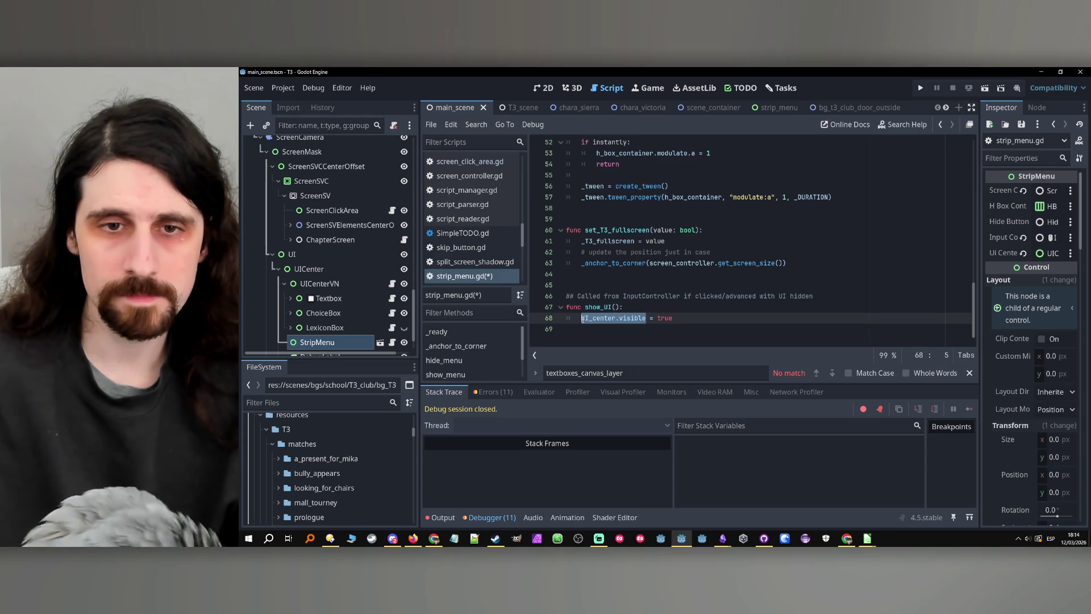
- Open the strip_menu scene and the HideButton node's attached script
key("ctrl+f")
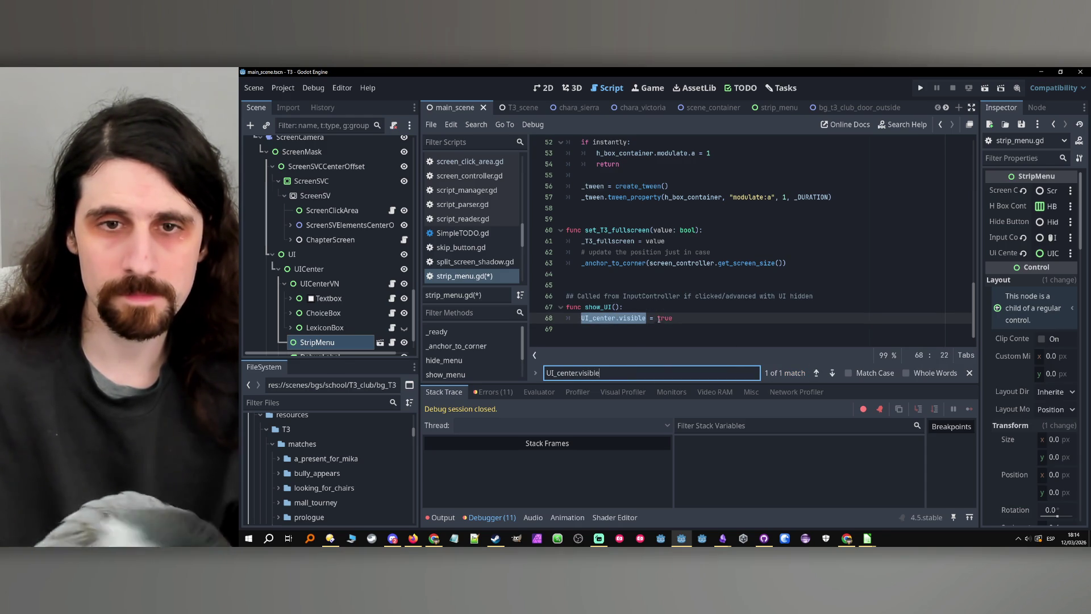
left_click(598, 318)
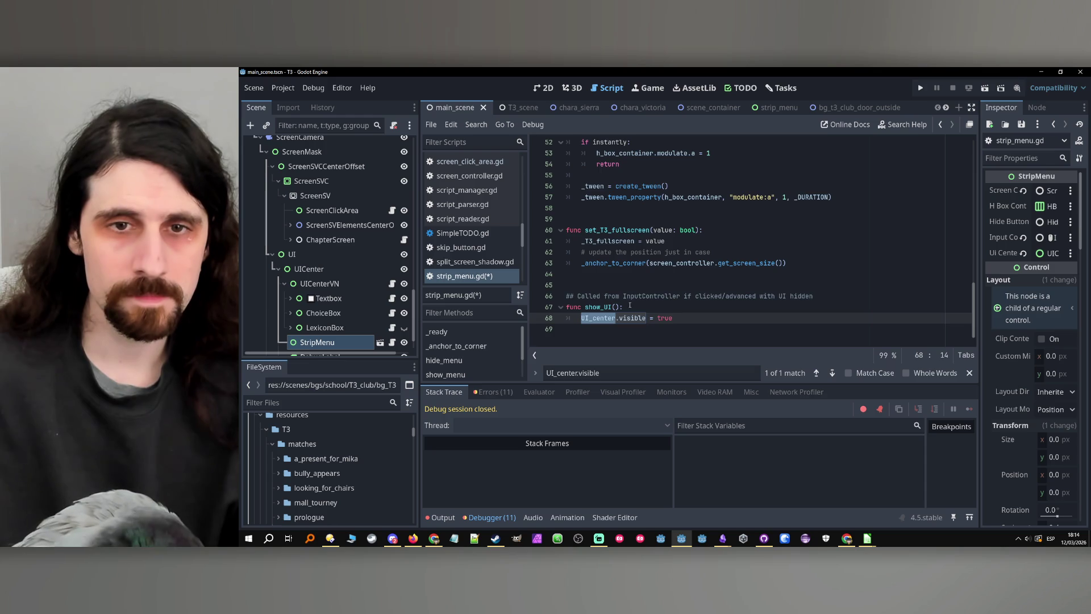
scroll(738, 239, "up", 9)
scroll(329, 255, "down", 2)
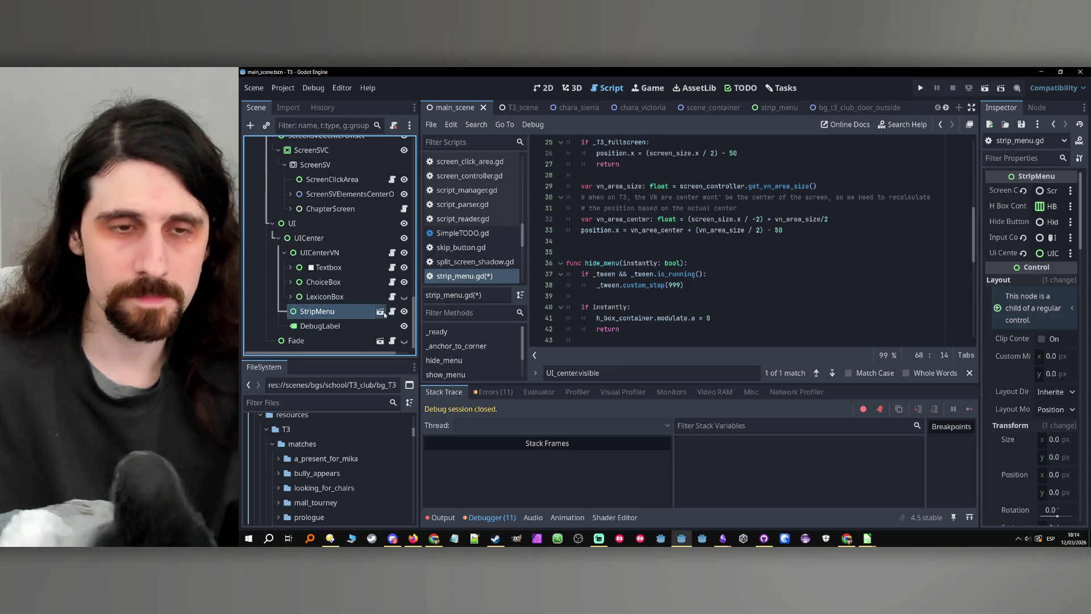
left_click(380, 311)
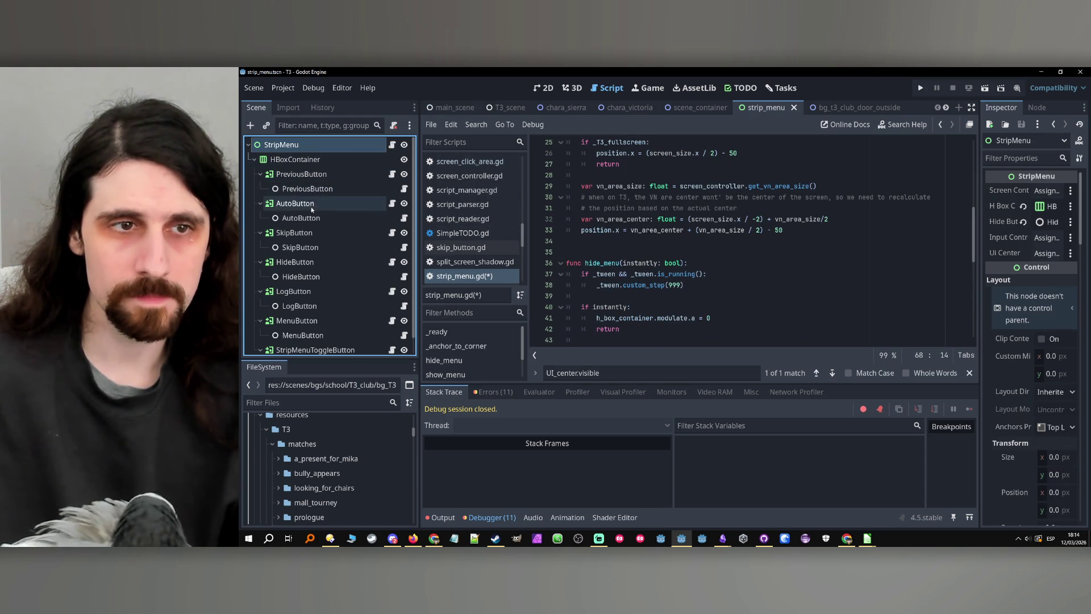
left_click(381, 261)
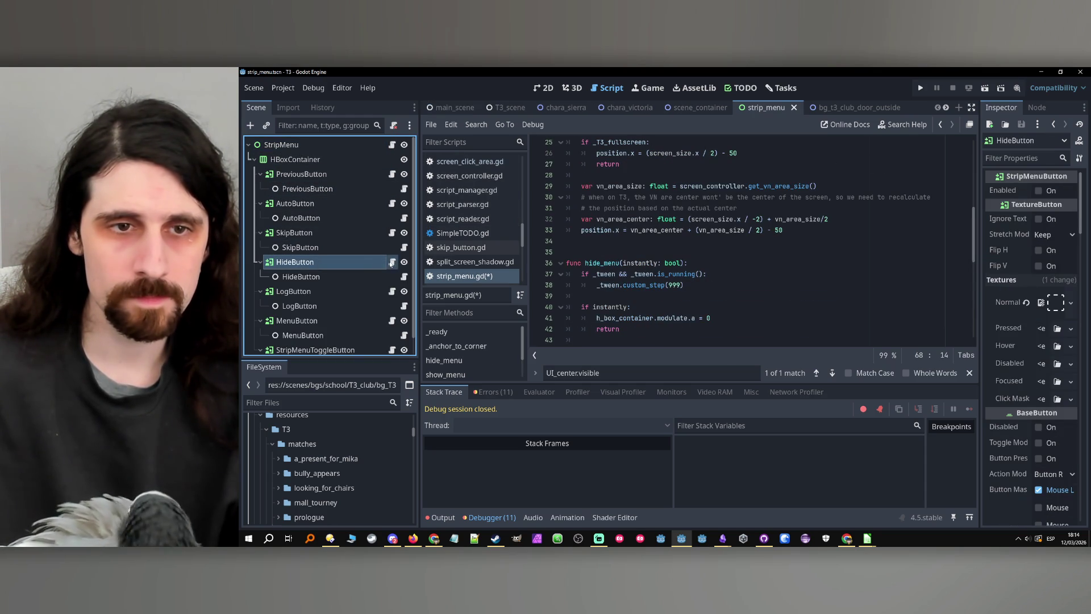
left_click(392, 262)
scroll(706, 263, "down", 20)
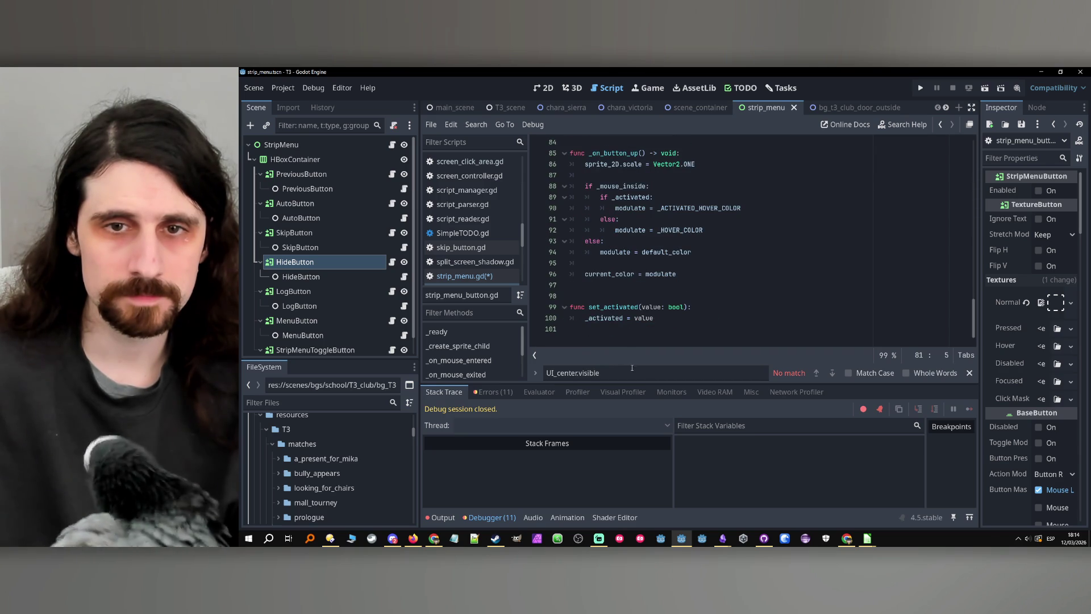
scroll(662, 307, "up", 6)
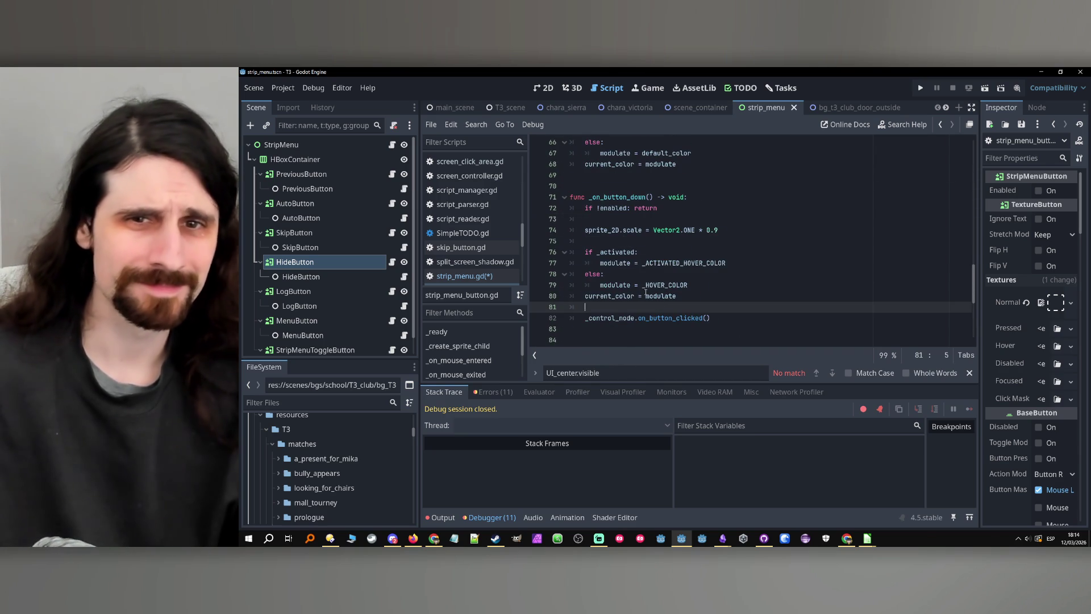
scroll(625, 341, "up", 1)
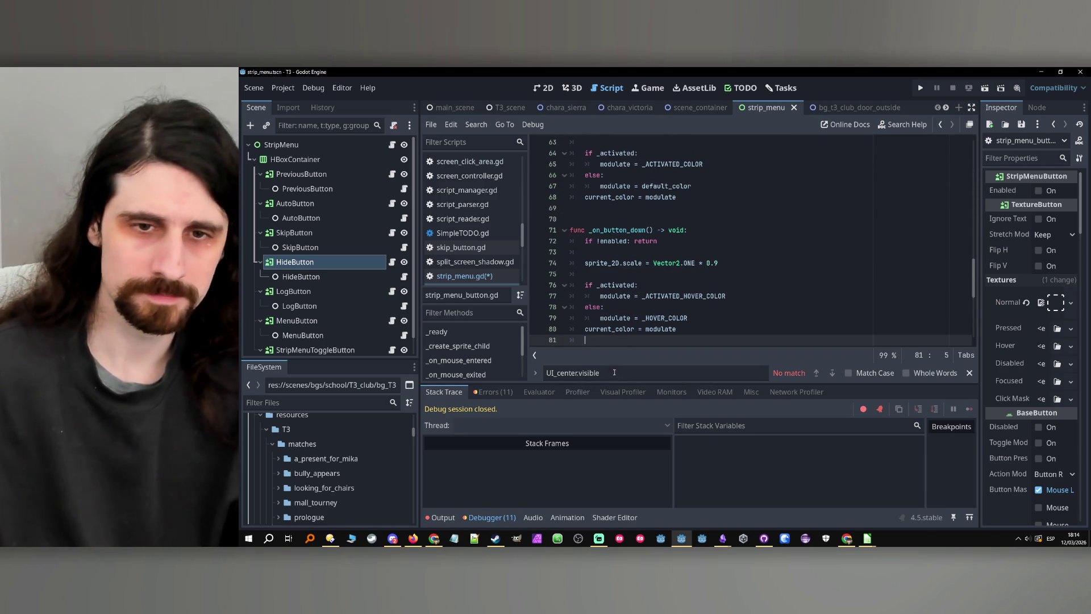
- Search the script for 'visible' and step through the matches to _create_sprite_child
left_click(577, 373)
left_click_drag(576, 372, 545, 372)
key("ctrl+c")
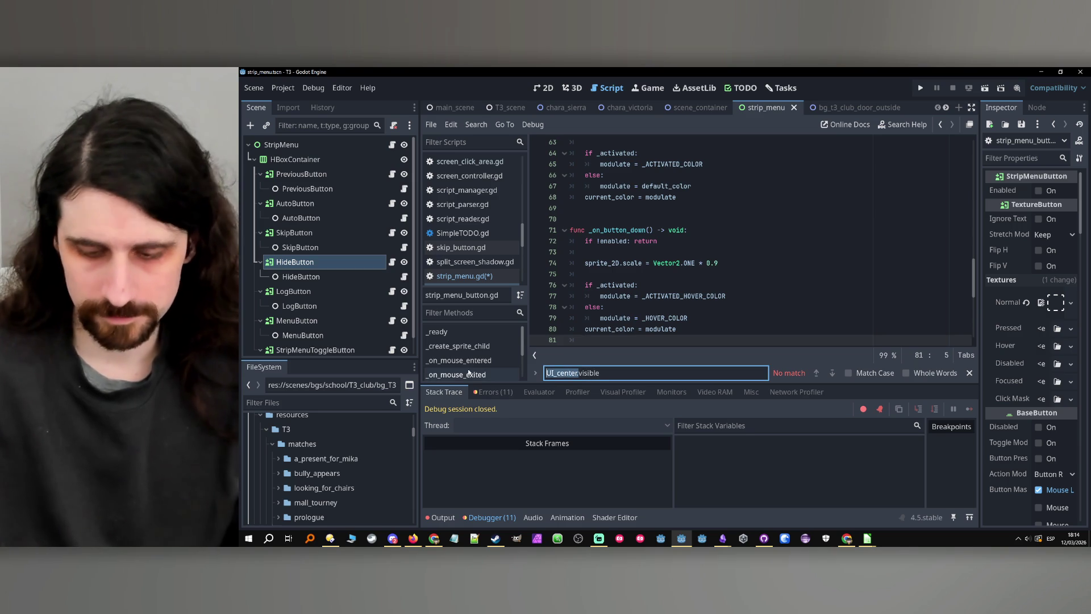
key("BackSpace")
key("Return")
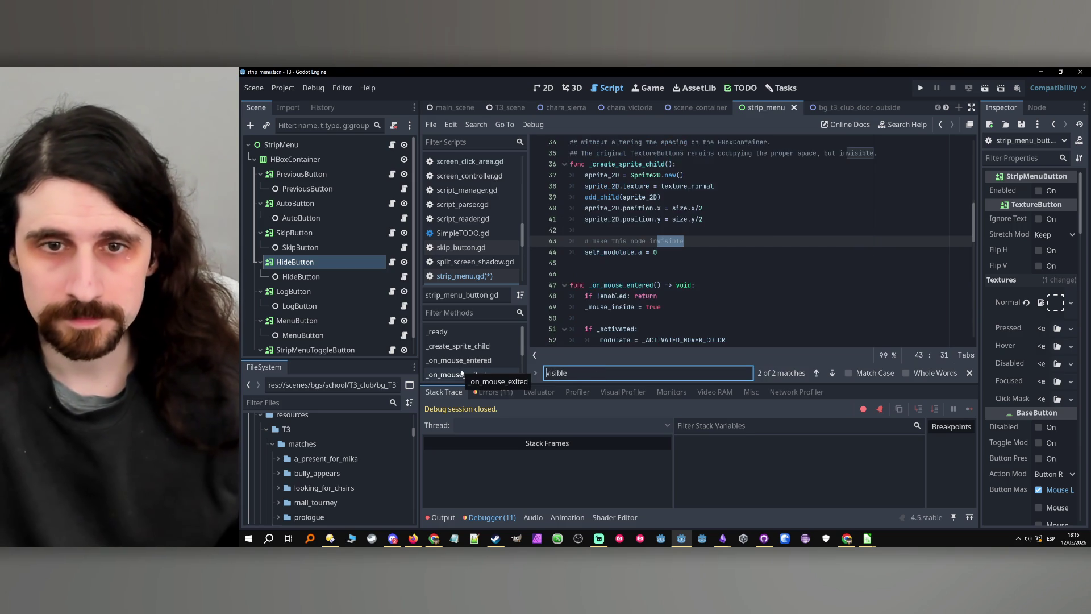
scroll(556, 330, "up", 2)
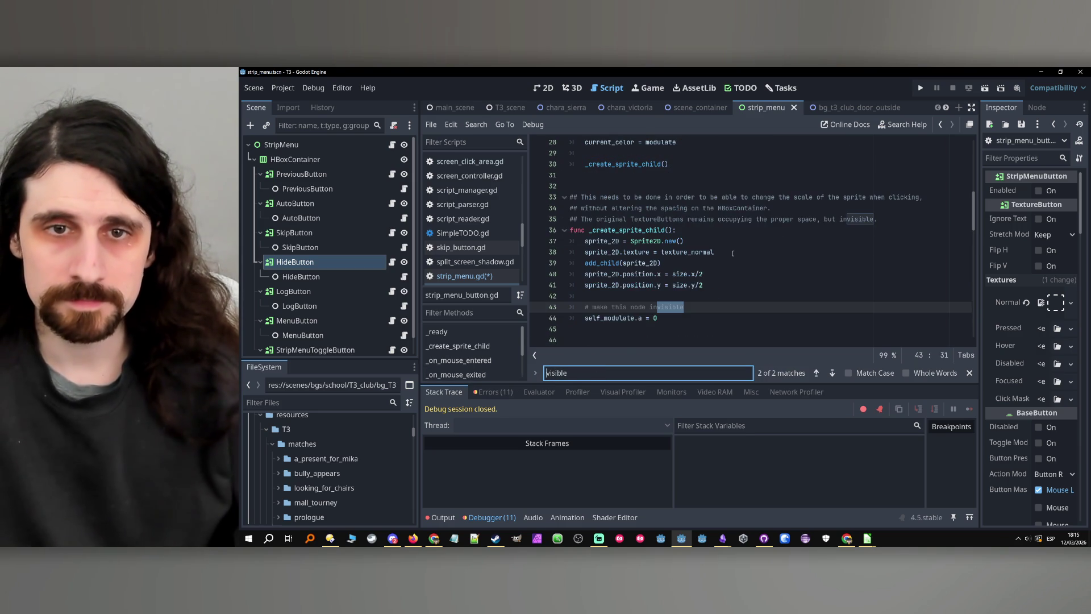
scroll(698, 274, "up", 9)
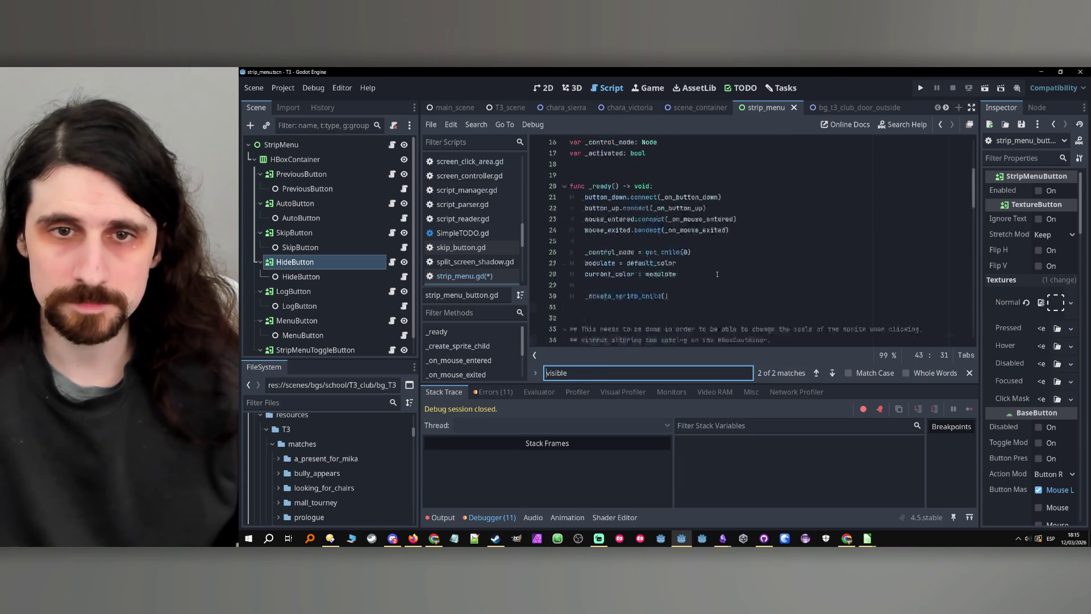
scroll(715, 285, "down", 3)
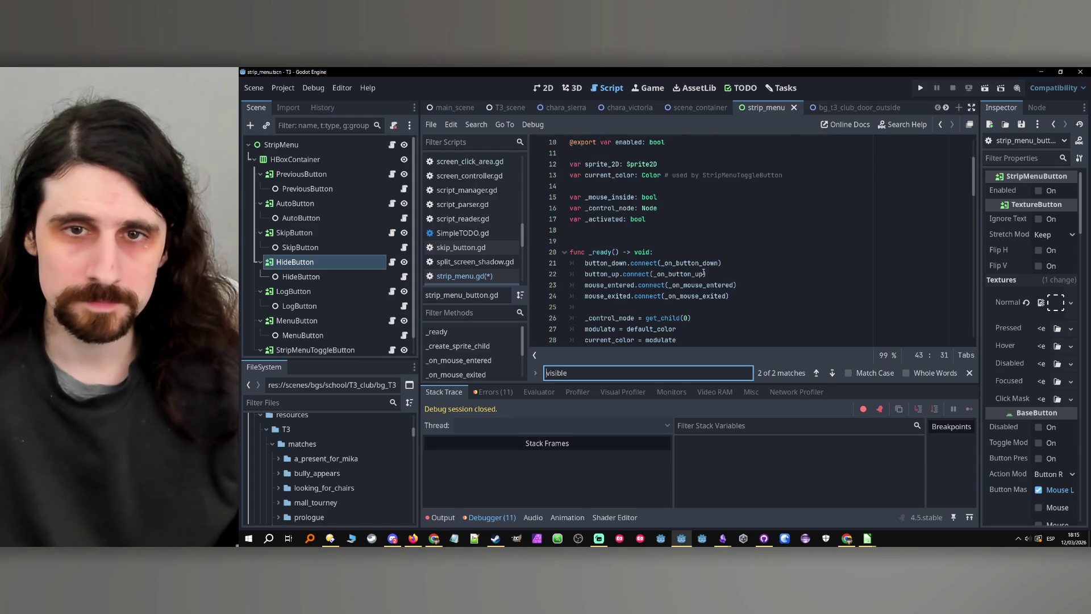
scroll(703, 273, "down", 2)
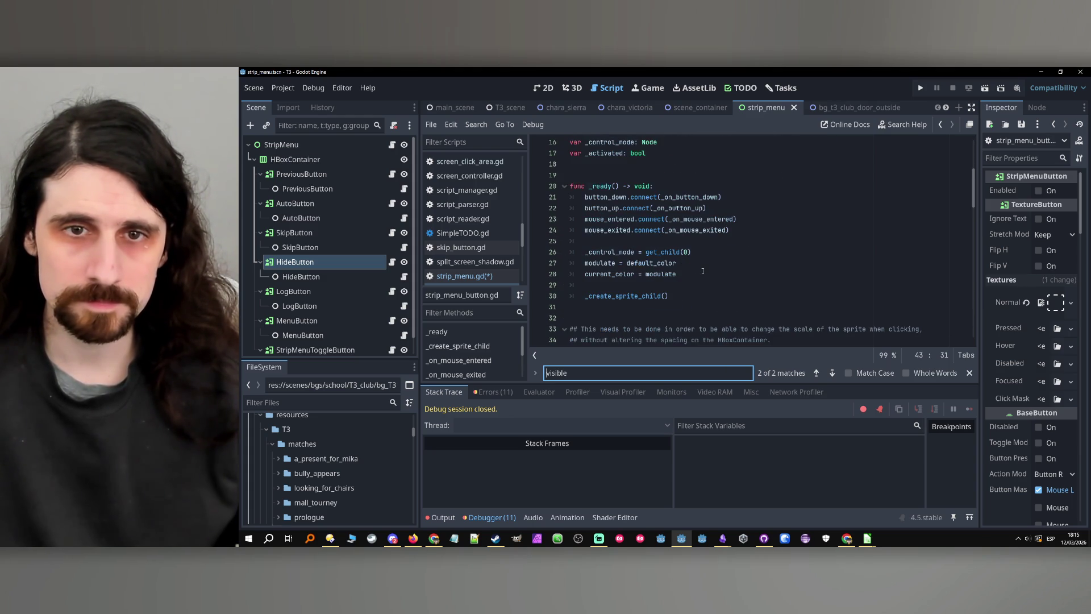
scroll(702, 271, "down", 8)
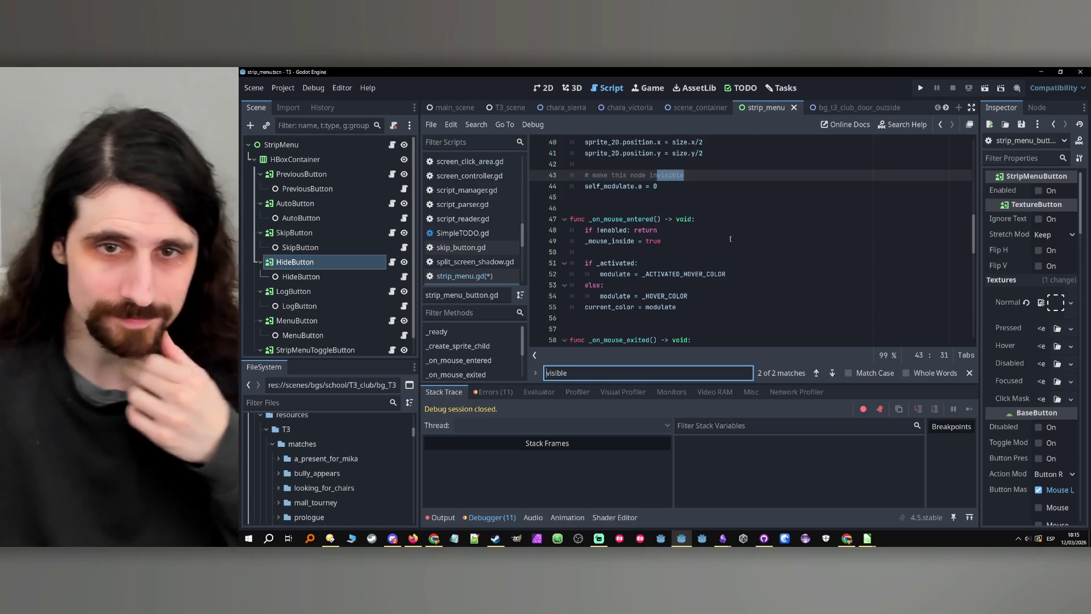
scroll(698, 263, "down", 3)
key("Return")
key("Return")
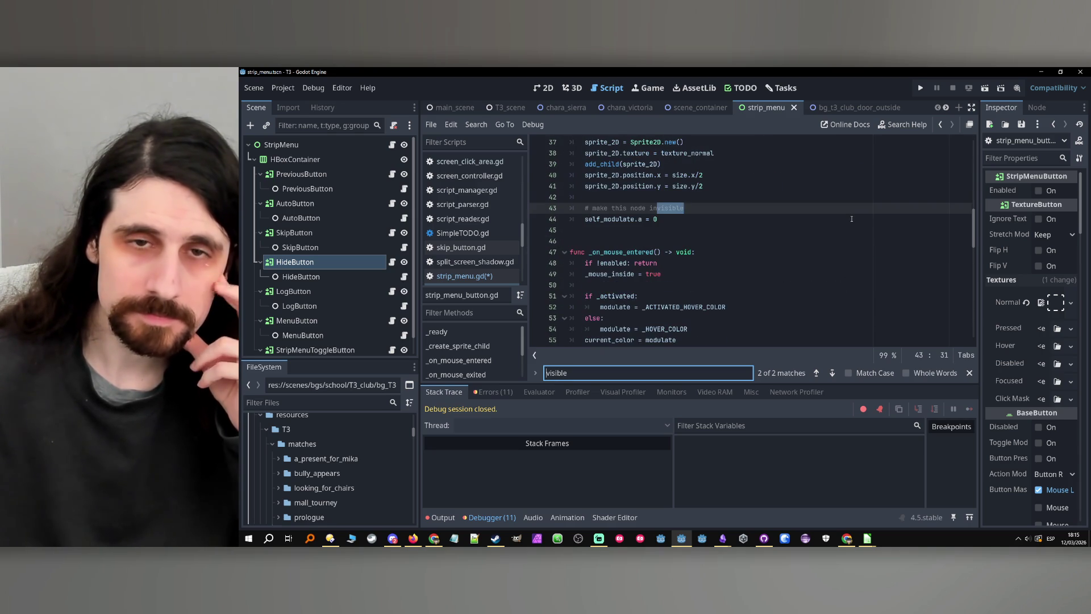
scroll(615, 243, "up", 2)
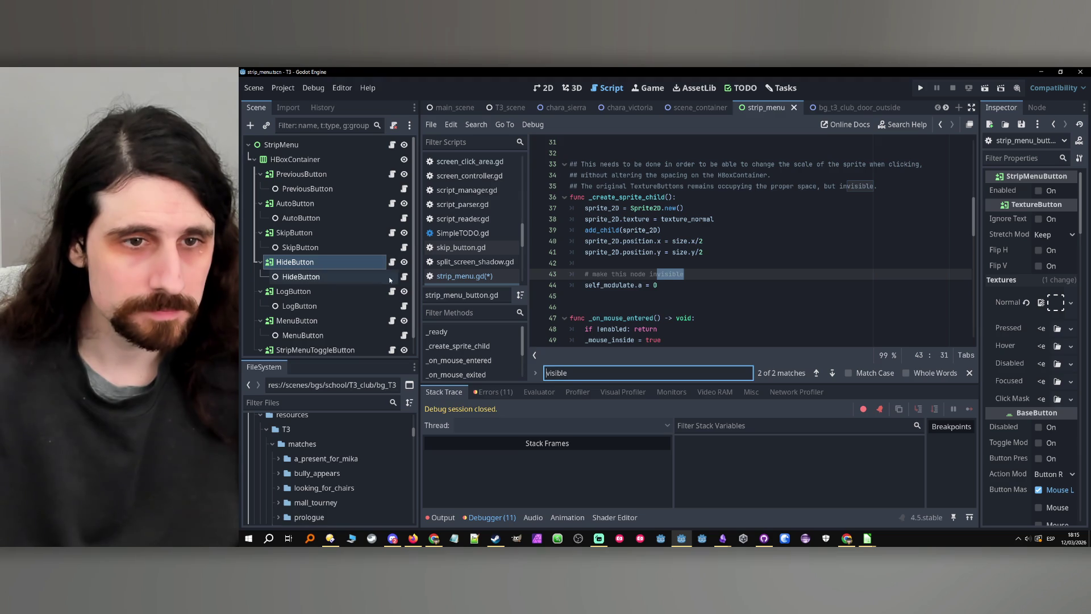
left_click(405, 276)
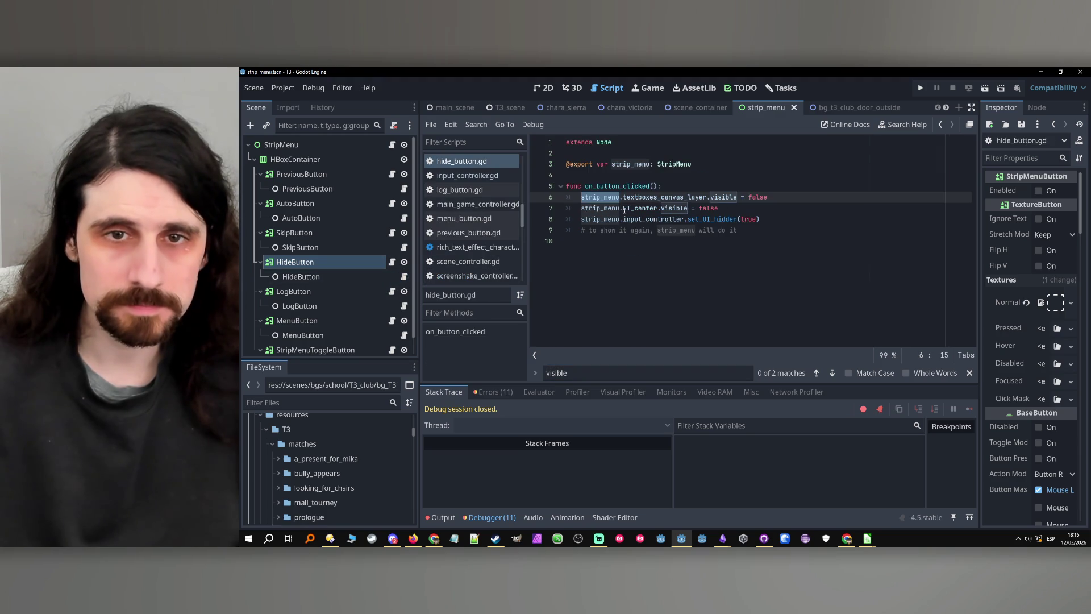
- Replace textboxes_canvas_layer with UI_center on line 6, delete duplicate line 7, and run the game
double_click(664, 197)
key("ctrl+v")
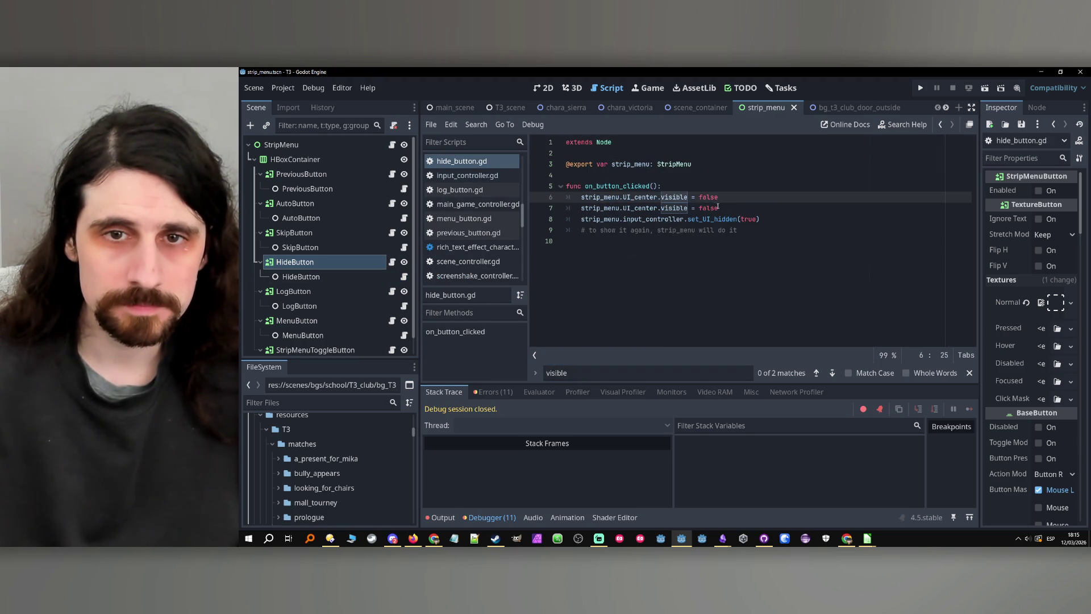
left_click_drag(726, 208, 481, 209)
key("BackSpace")
key("BackSpace")
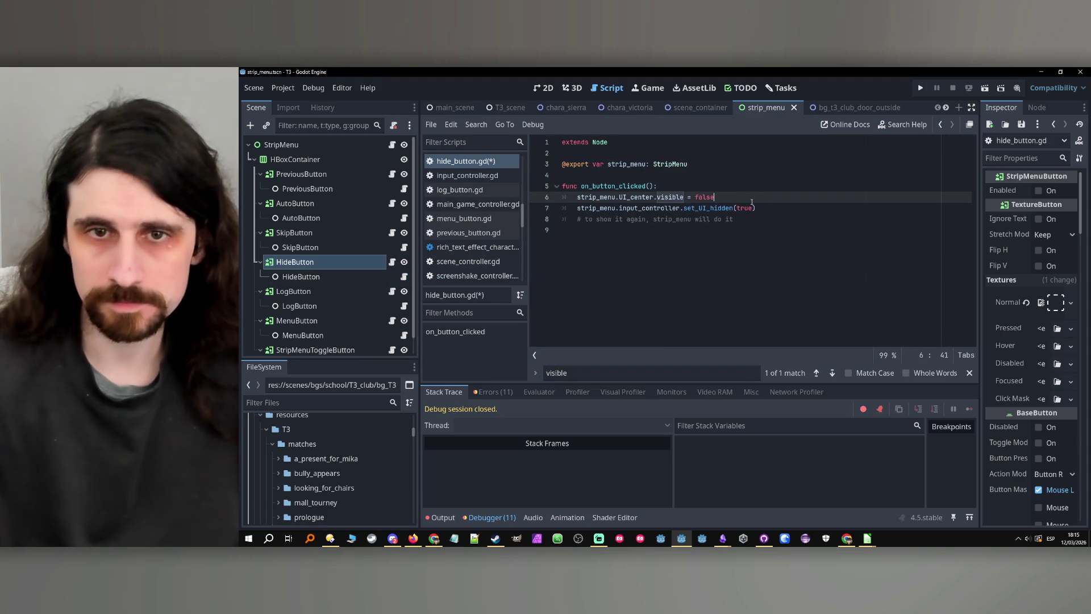
left_click(921, 88)
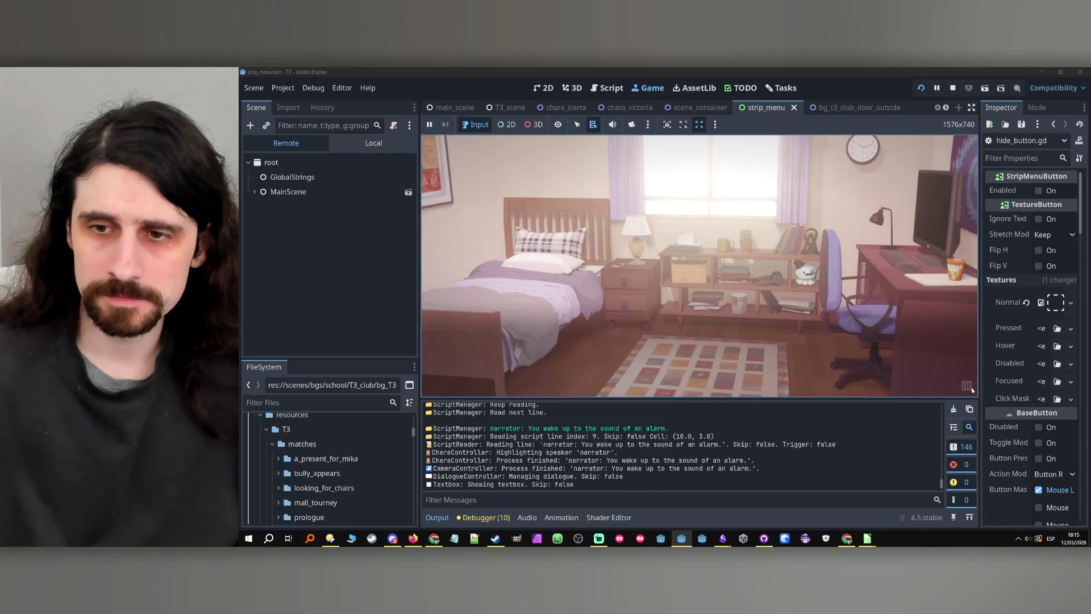
- Advance the dialogue to Tairon's 'Sup, Cirin.' line, toggling the Hide strip button repeatedly
left_click(968, 388)
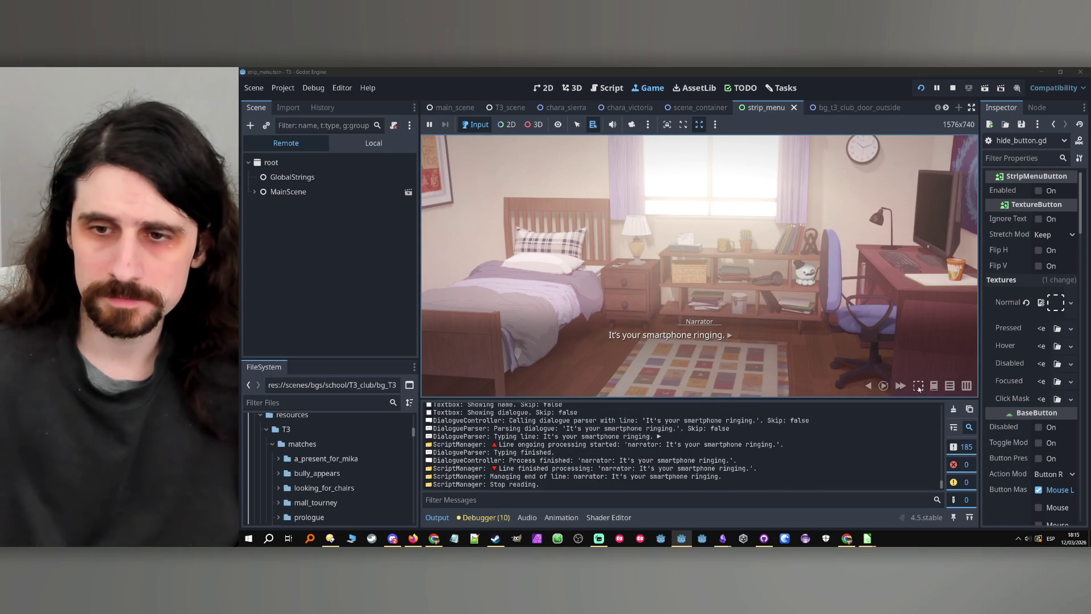
left_click(918, 389)
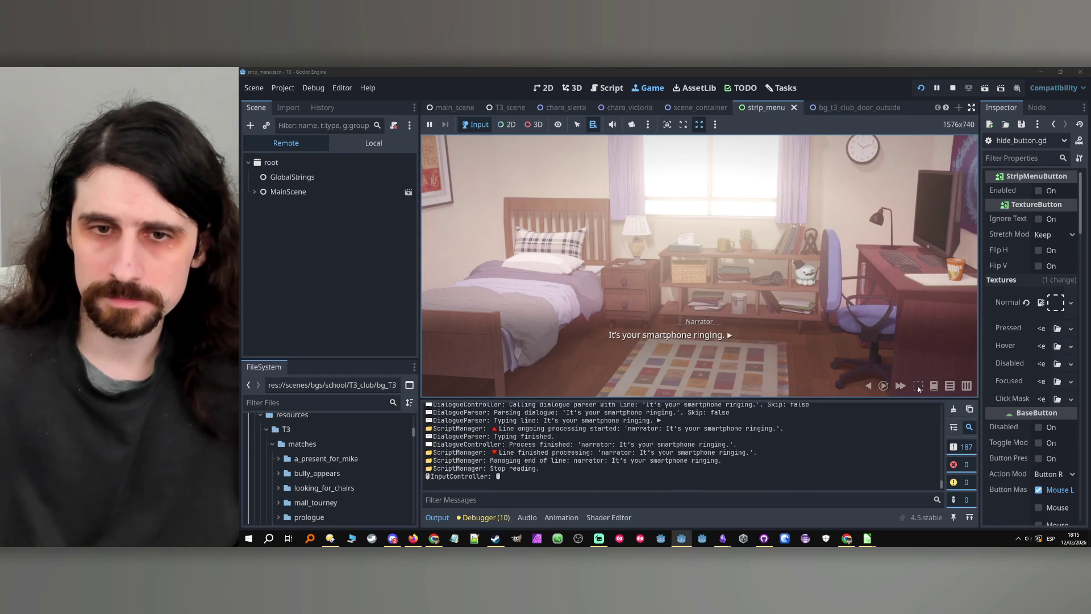
left_click(966, 387)
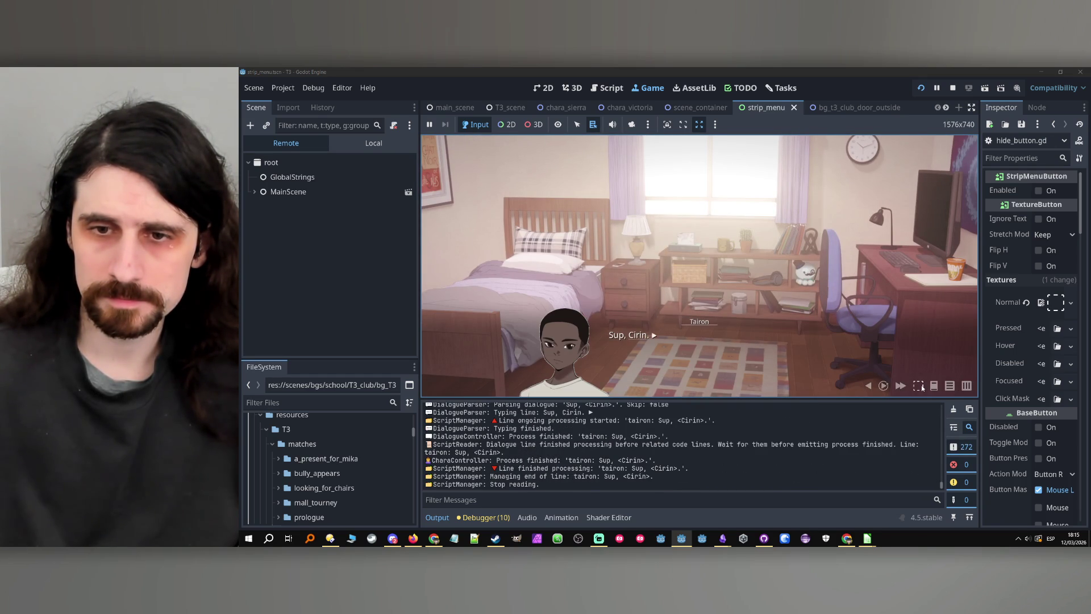
left_click(921, 386)
left_click(921, 386)
left_click(922, 386)
left_click(921, 386)
left_click(922, 386)
- Stop the game, open the strip menu button script, and return to main_scene
left_click(952, 89)
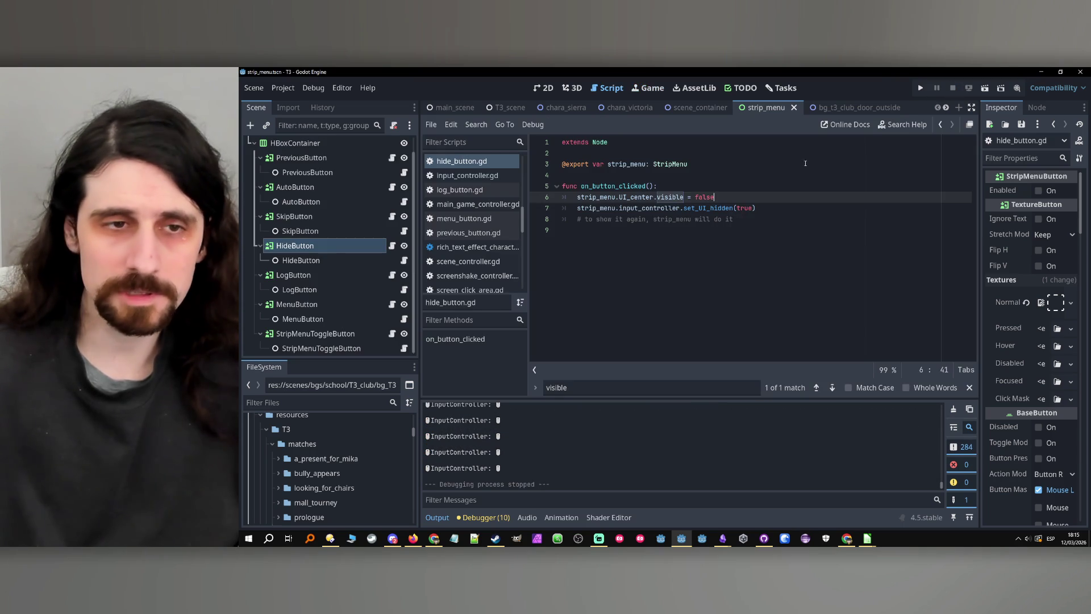
left_click(391, 246)
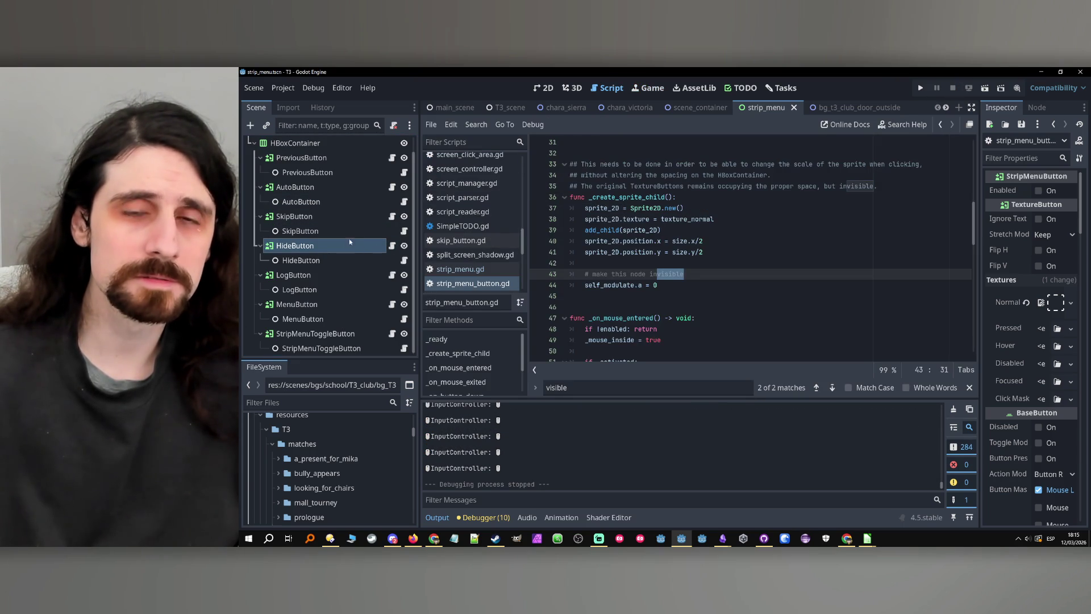
left_click(454, 107)
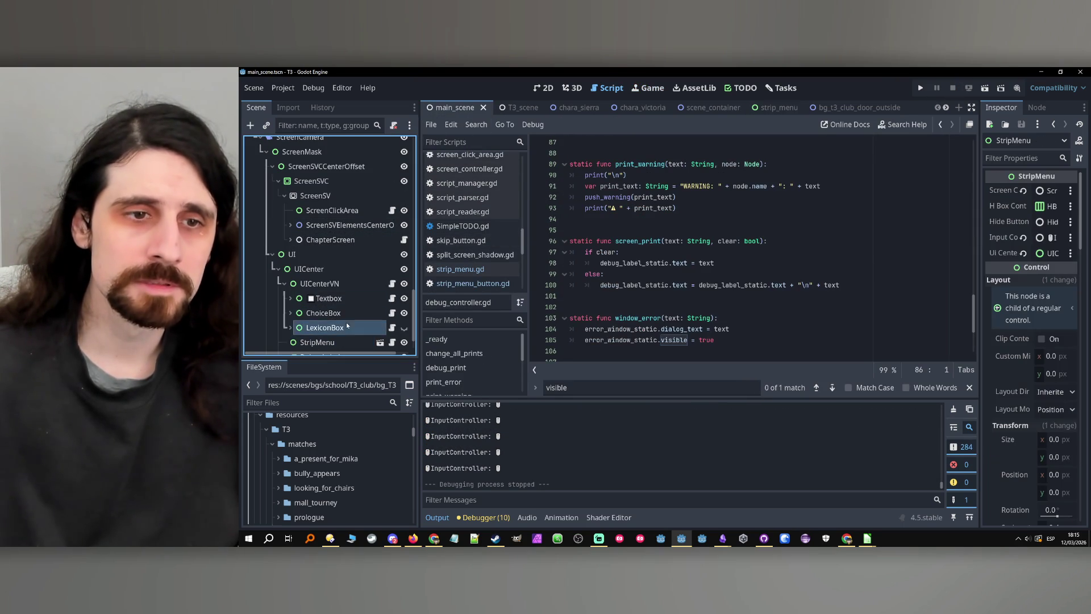
- Run the project with F5 and expand the Remote tree down to the UI node
scroll(346, 319, "down", 2)
key("F5")
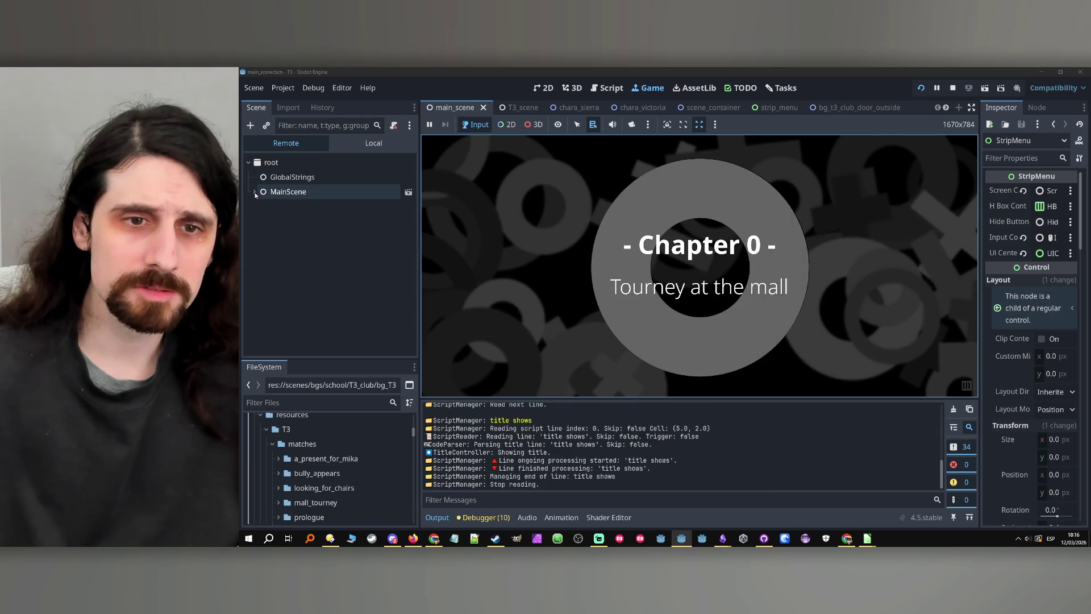
left_click(254, 192)
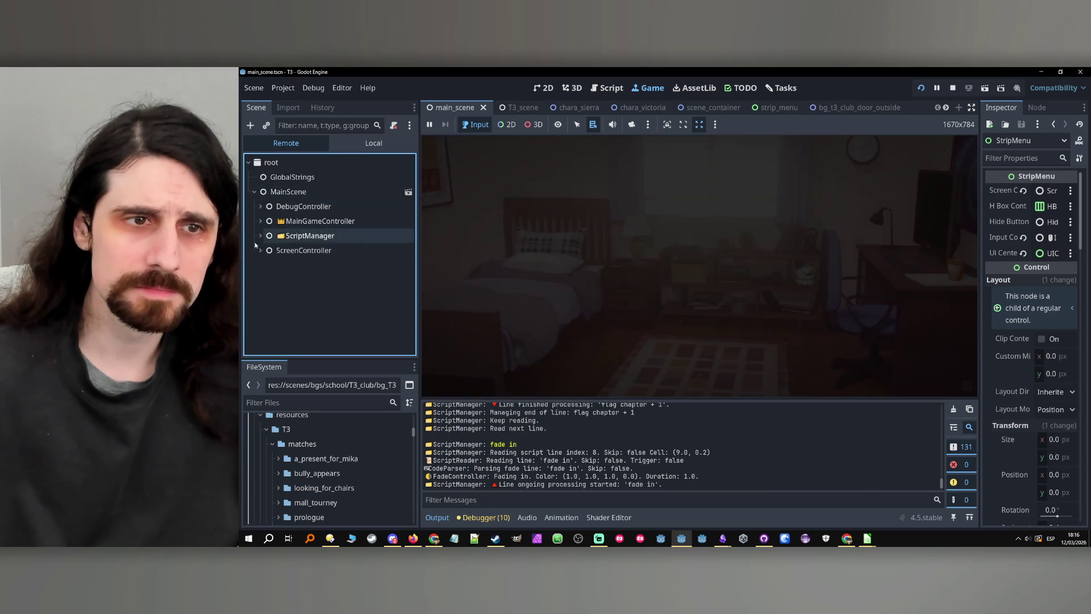
left_click(260, 250)
left_click(266, 264)
left_click(272, 280)
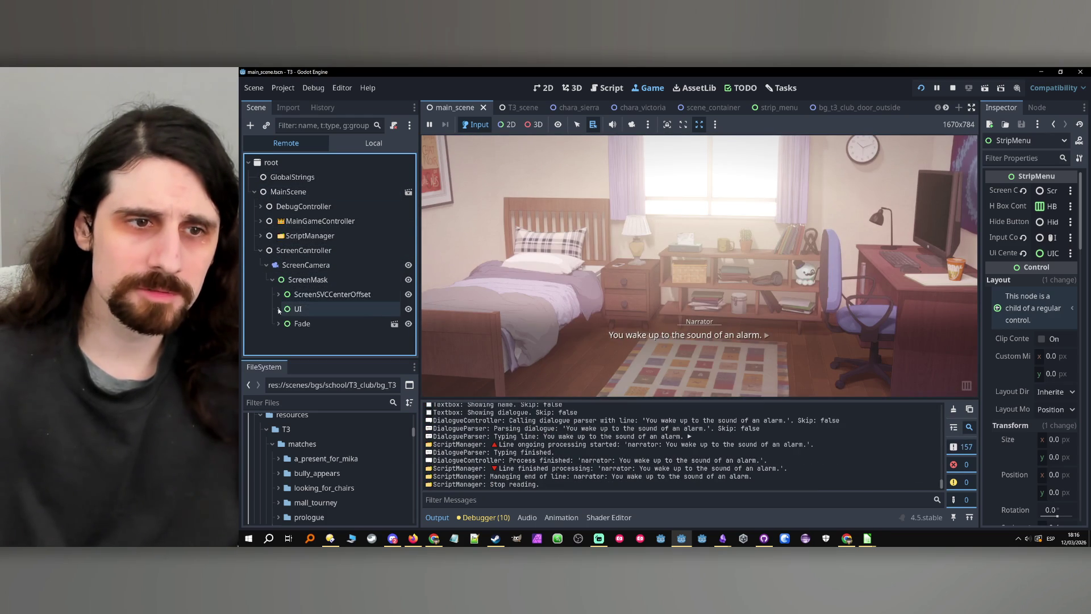
left_click(277, 309)
left_click(308, 309)
- Toggle UICenter's visibility off and on several times to confirm the dialogue box hides
left_click(408, 310)
left_click(408, 309)
left_click(408, 324)
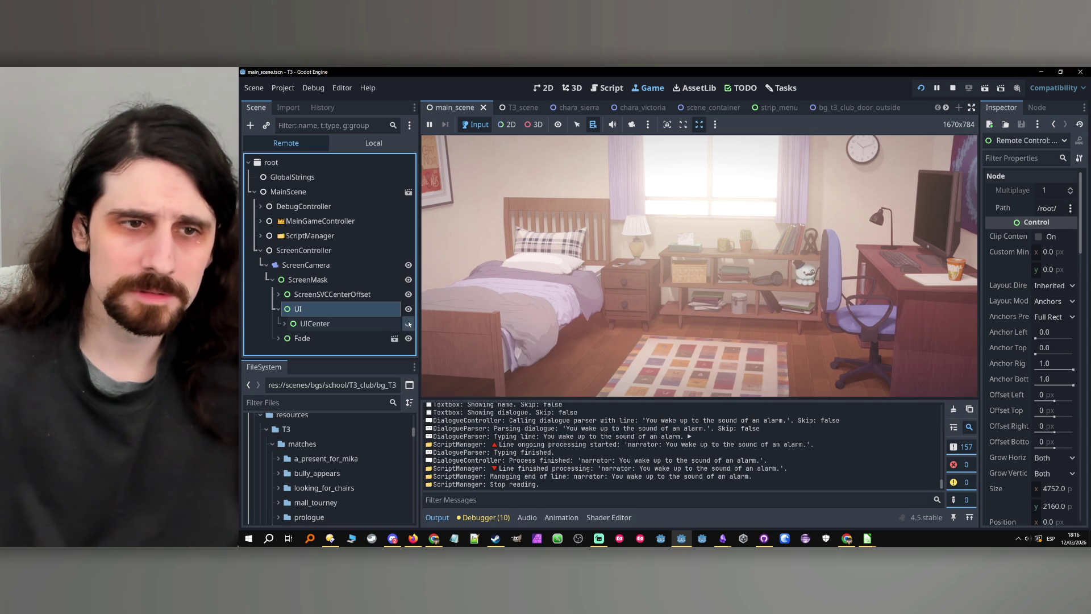
left_click(408, 323)
left_click(284, 323)
scroll(321, 318, "down", 2)
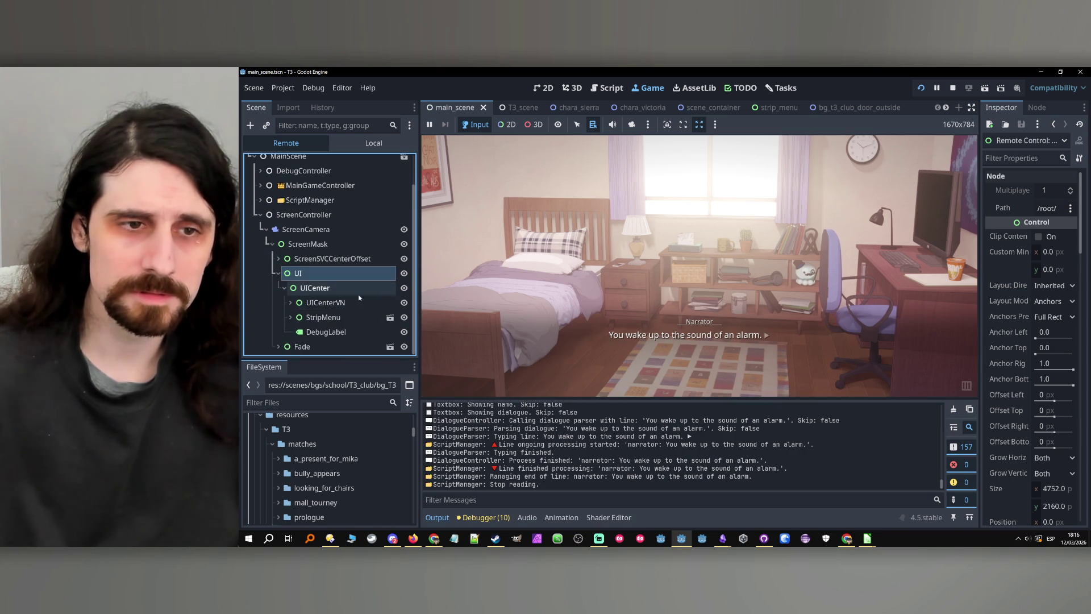
left_click(404, 288)
left_click(404, 287)
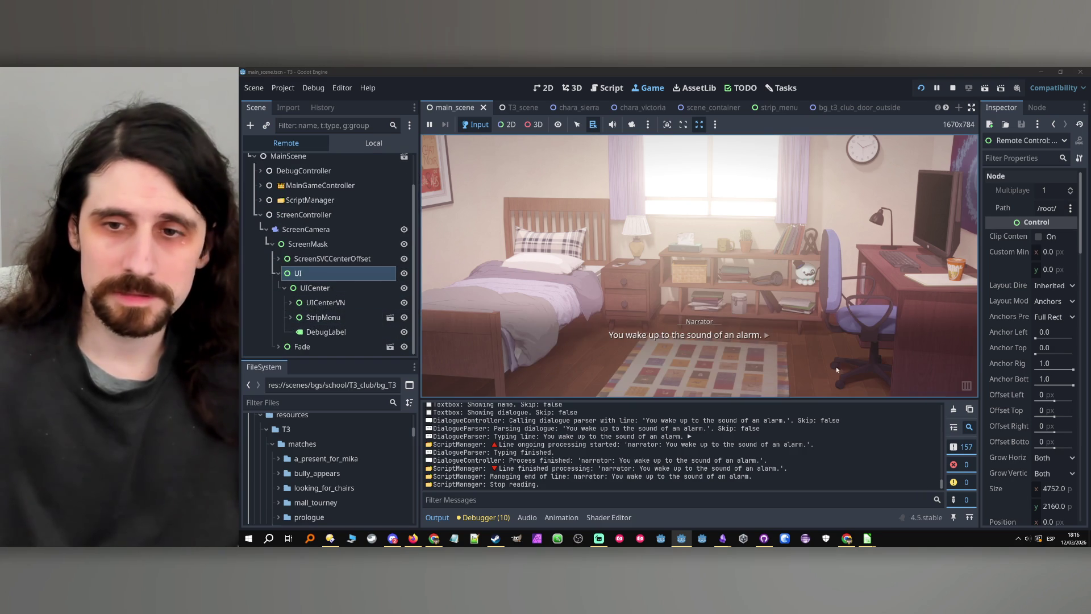
- Advance to the 'It's your smartphone ringing.' line, test the strip button, and stop the game
left_click(699, 267)
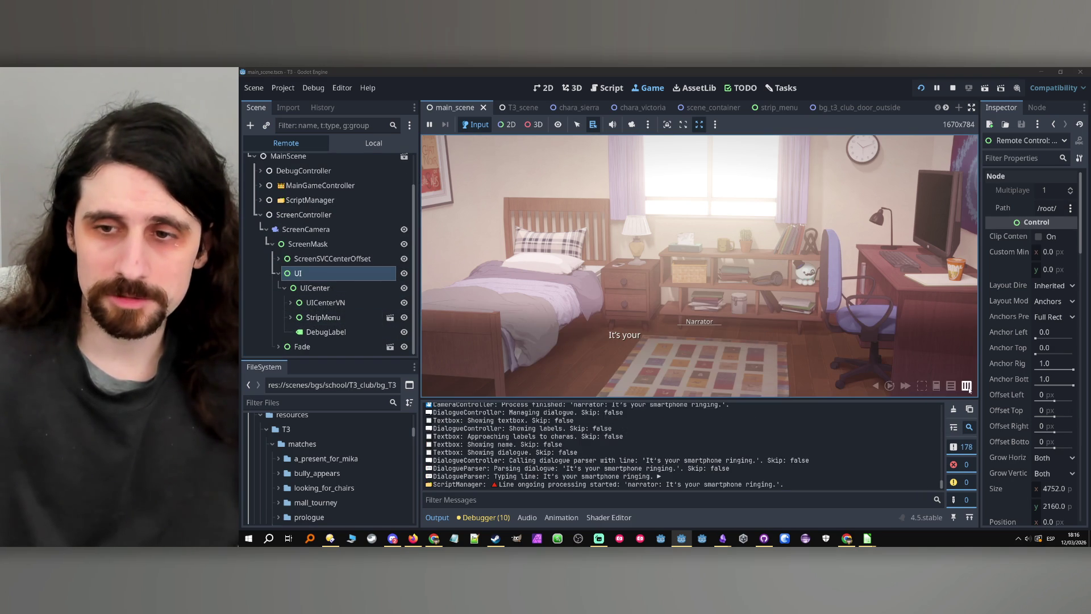
left_click(922, 386)
left_click(922, 387)
left_click(922, 386)
left_click(922, 386)
left_click(922, 387)
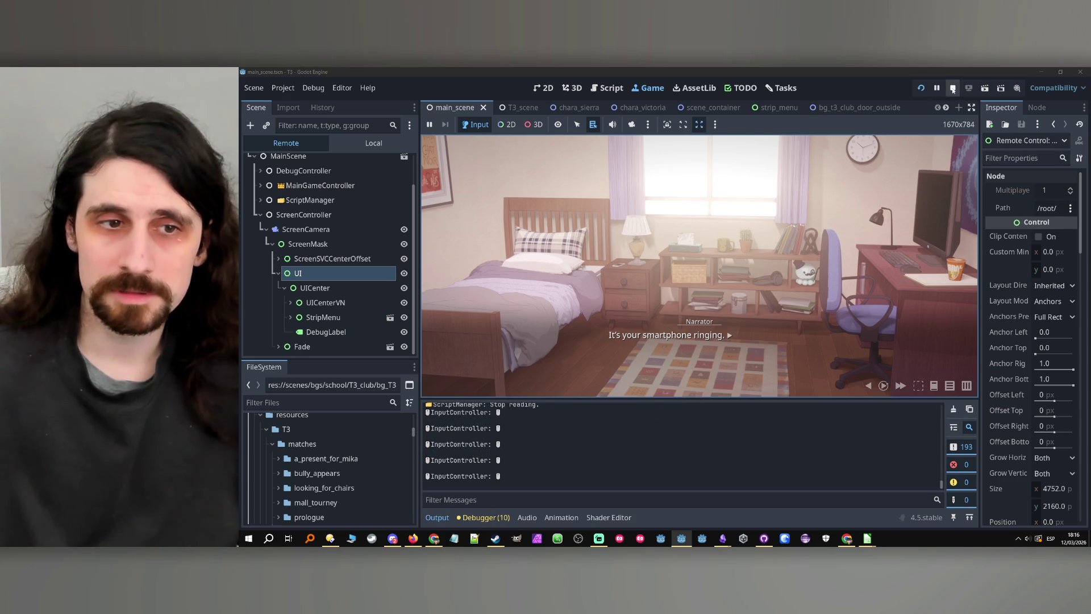
left_click(953, 89)
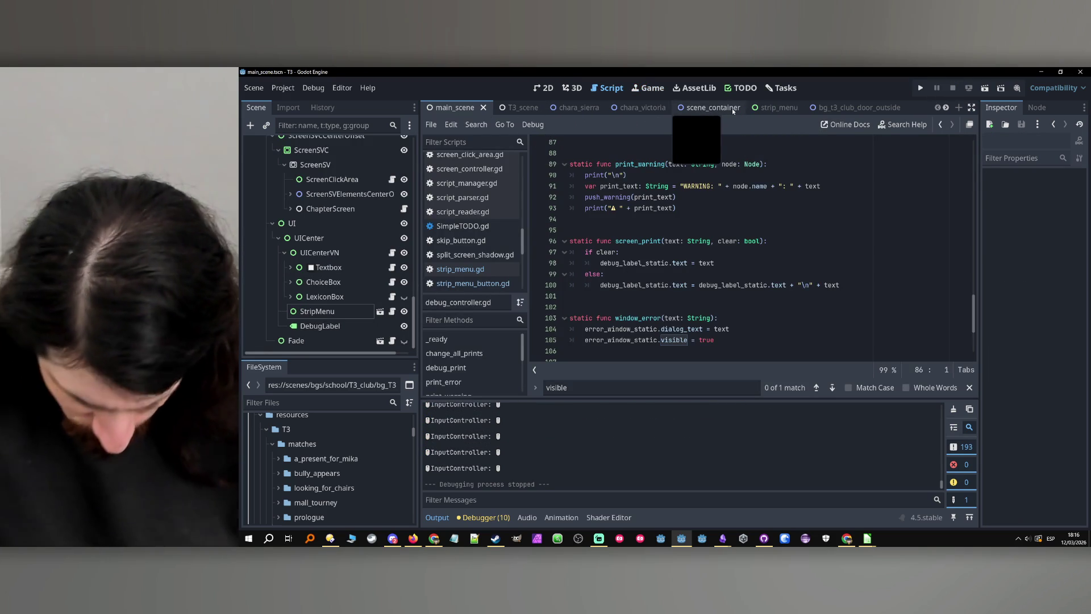
- Select StripMenu and filter its Inspector properties by 'mouse'
left_click(328, 301)
left_click(328, 313)
left_click(1035, 159)
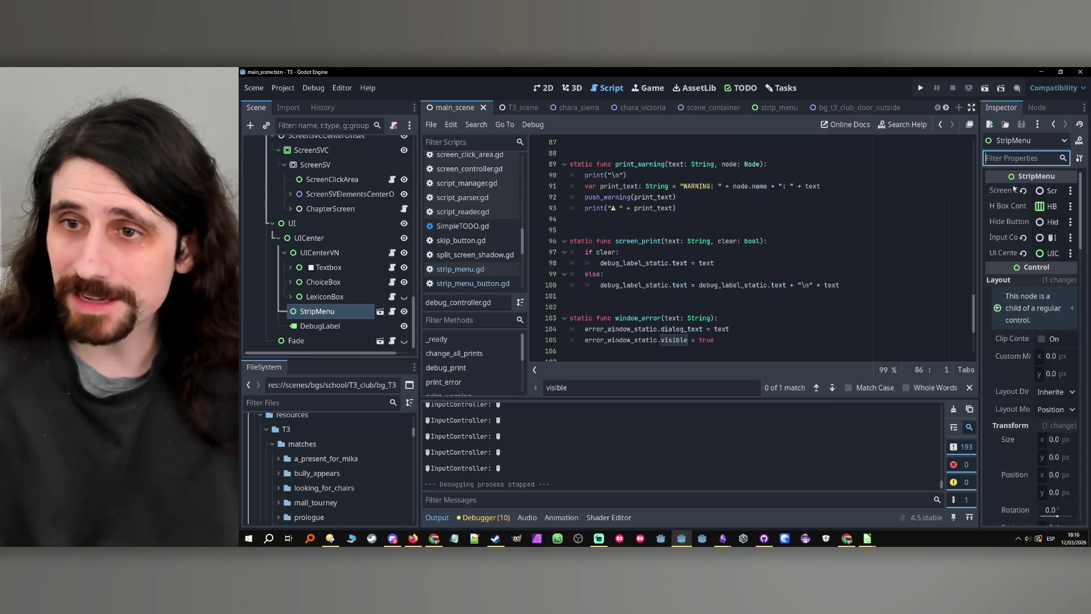
type("mouse")
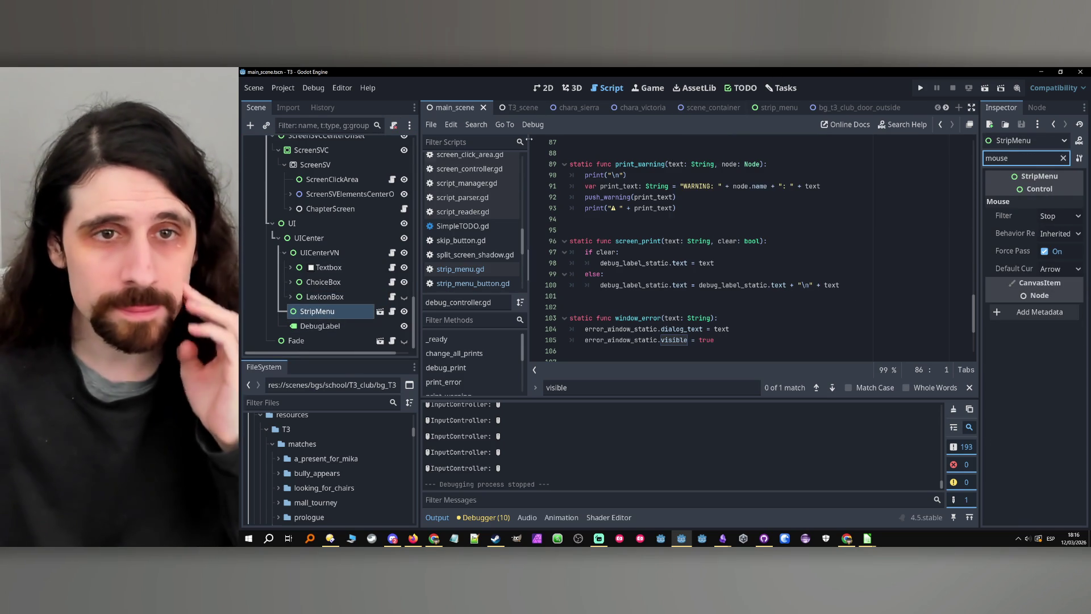
- Open hide_button.gd from the HideButton node in the strip_menu scene
left_click(380, 311)
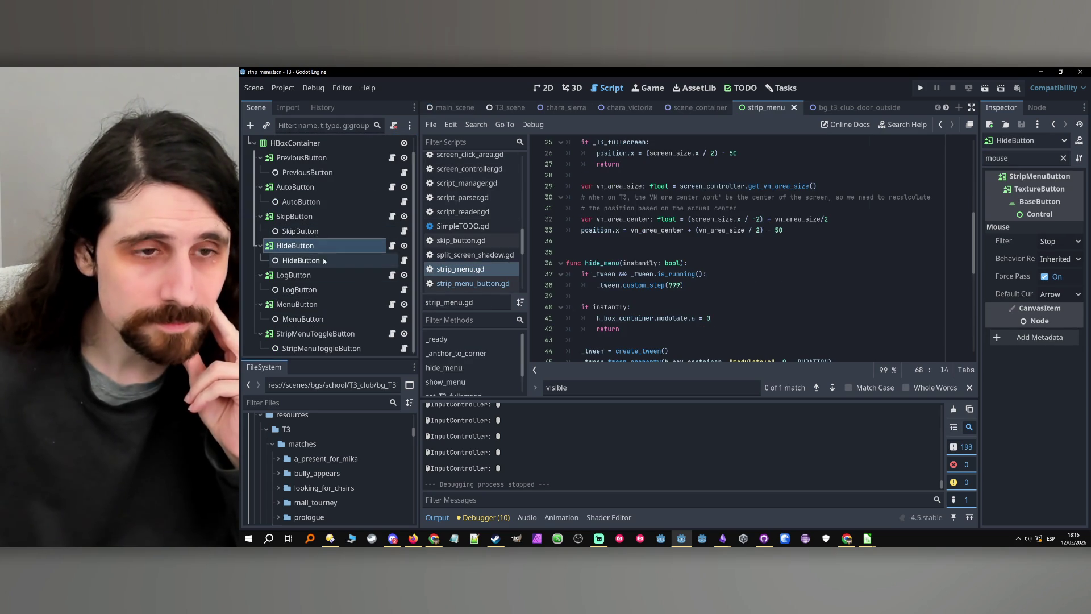
scroll(321, 256, "up", 1)
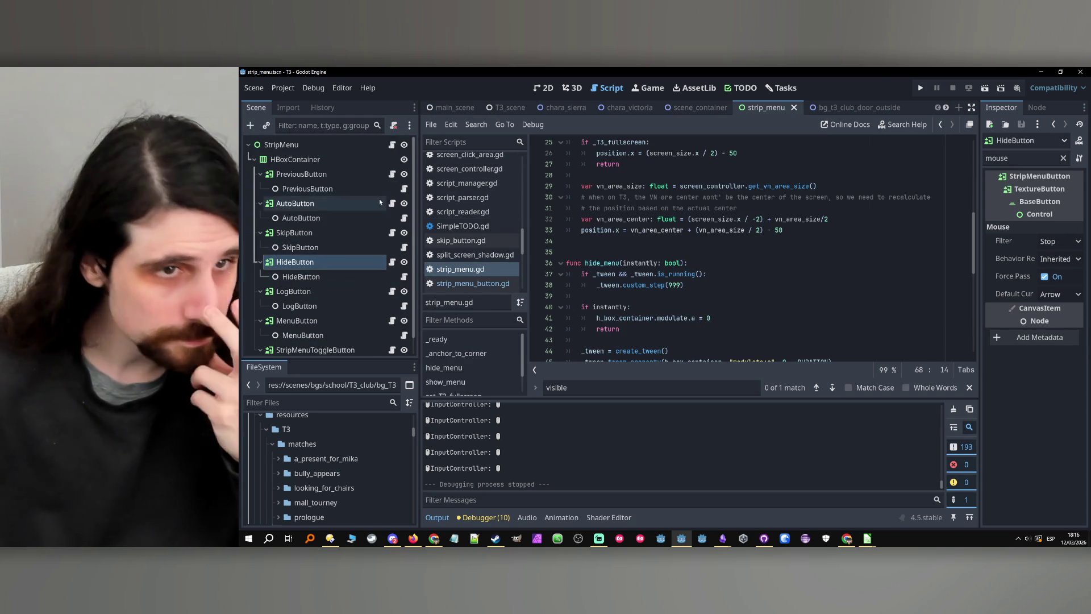
left_click(330, 277)
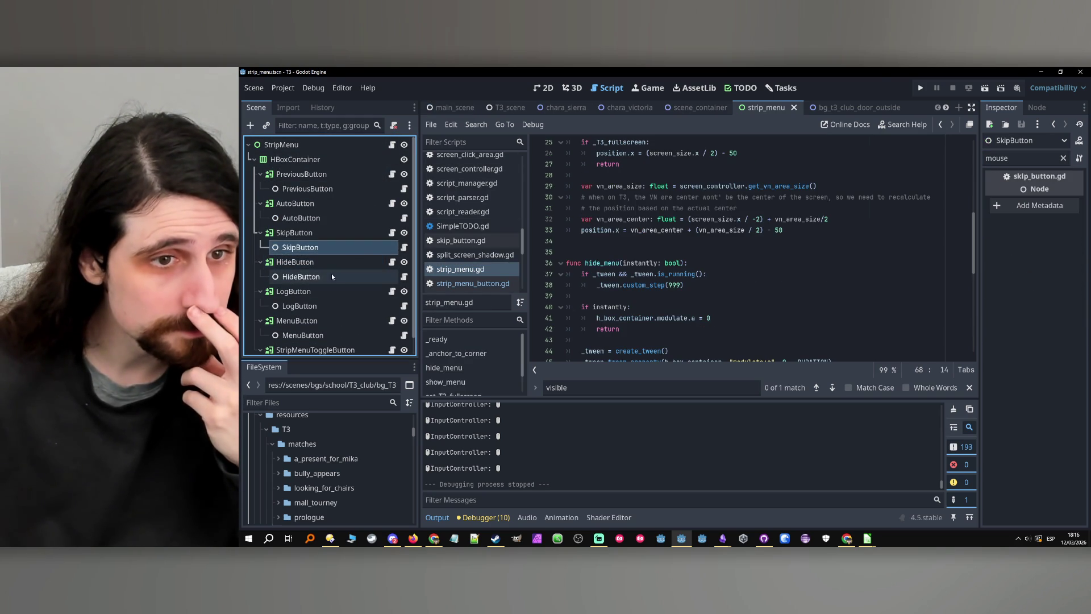
left_click(405, 277)
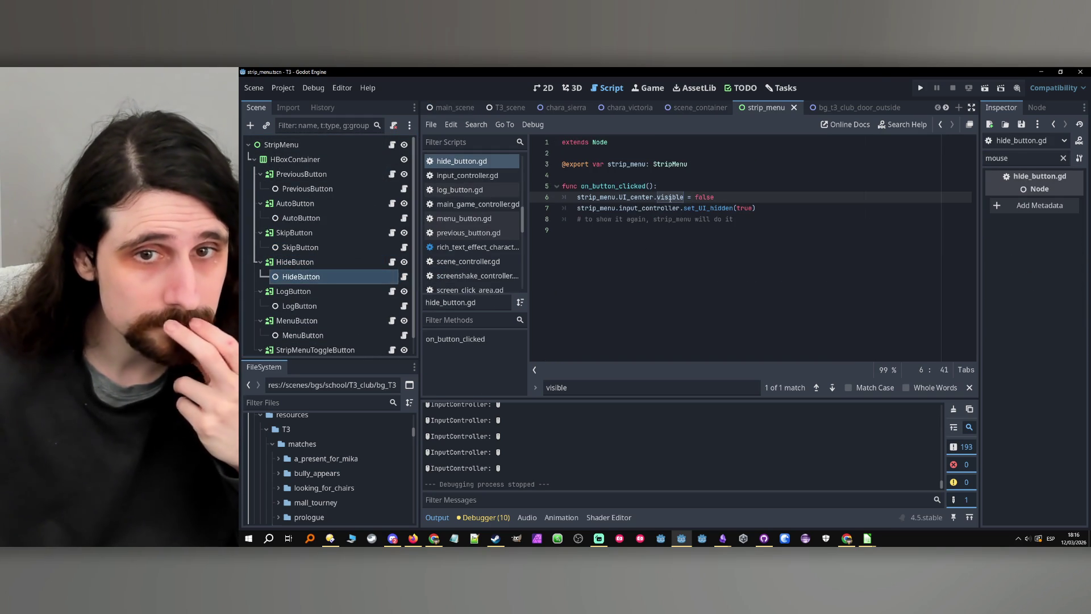
- Add a breakpoint on line 6 of hide_button.gd
double_click(615, 198)
left_click(693, 193)
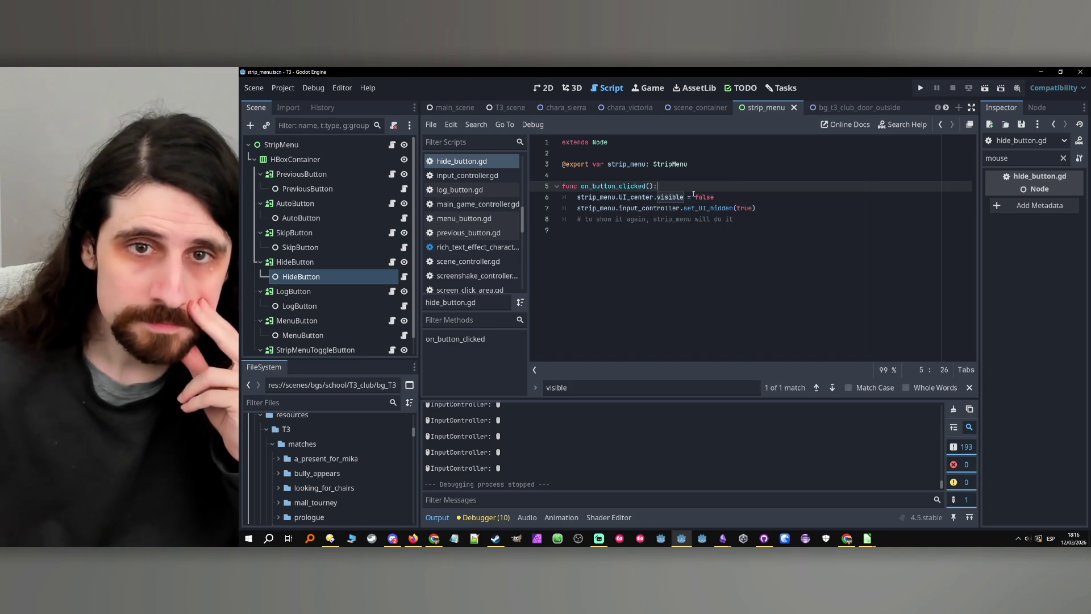
left_click(538, 197)
left_click(829, 209)
left_click(796, 197)
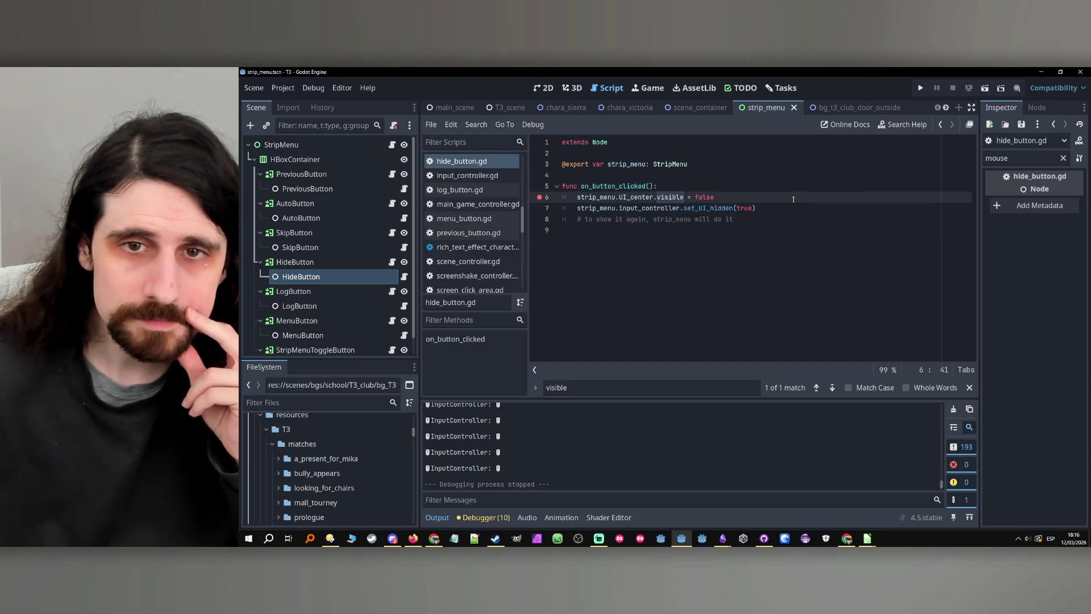
- Look up the set_UI_hidden definition in input_controller.gd, then return to hide_button.gd
double_click(715, 208)
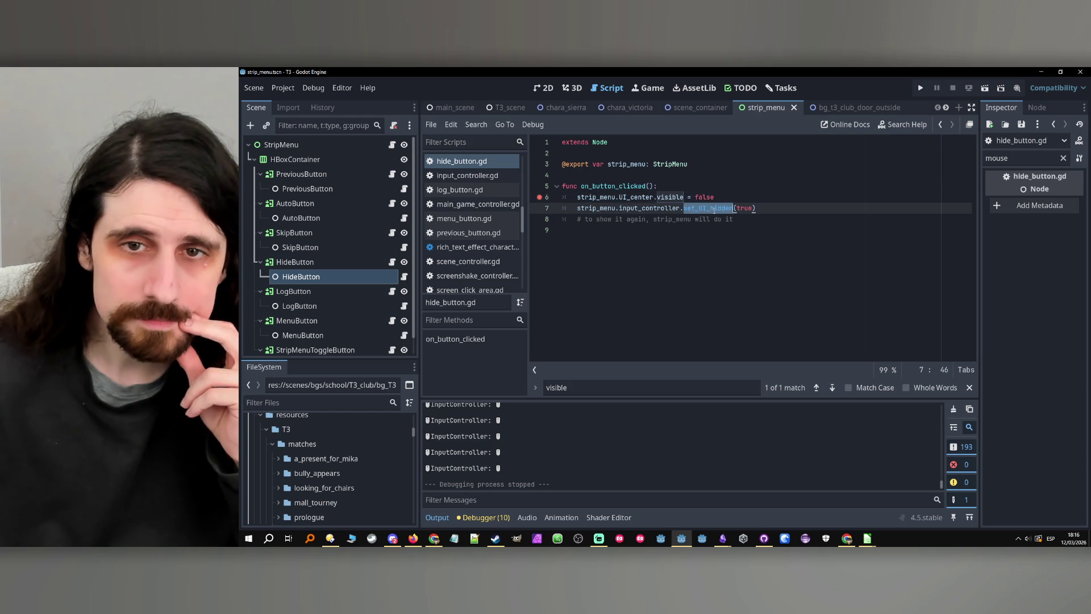
left_click(713, 209)
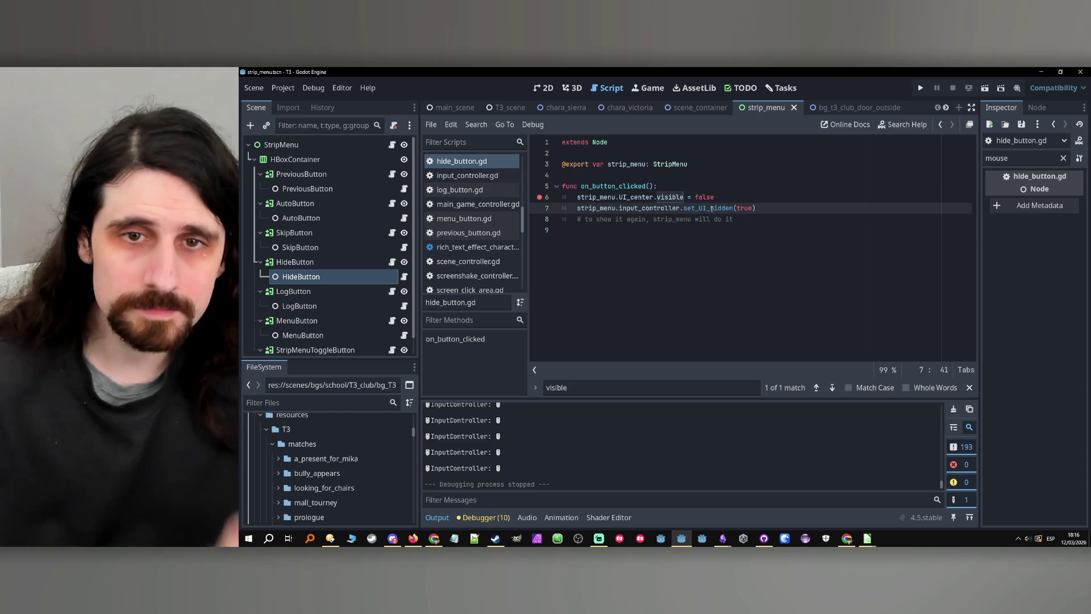
left_click(712, 208, "ctrl")
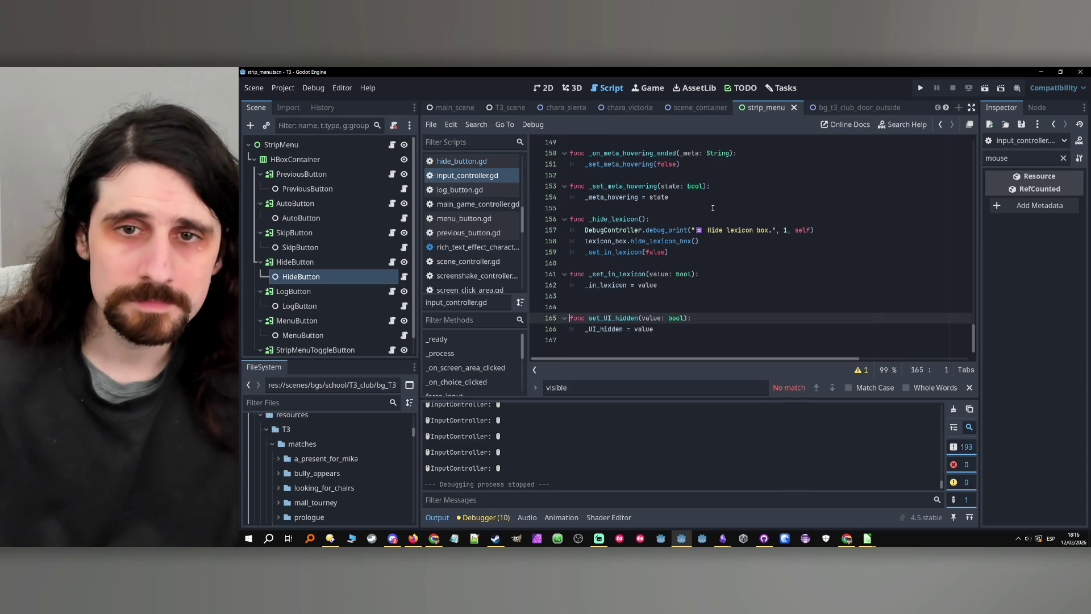
left_click(940, 125)
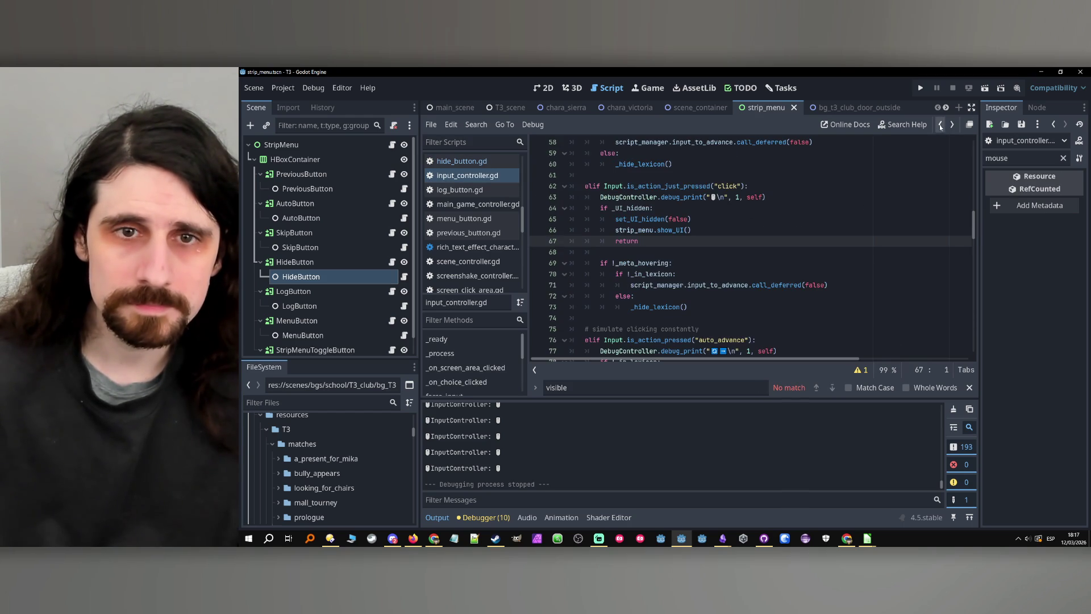
left_click(940, 125)
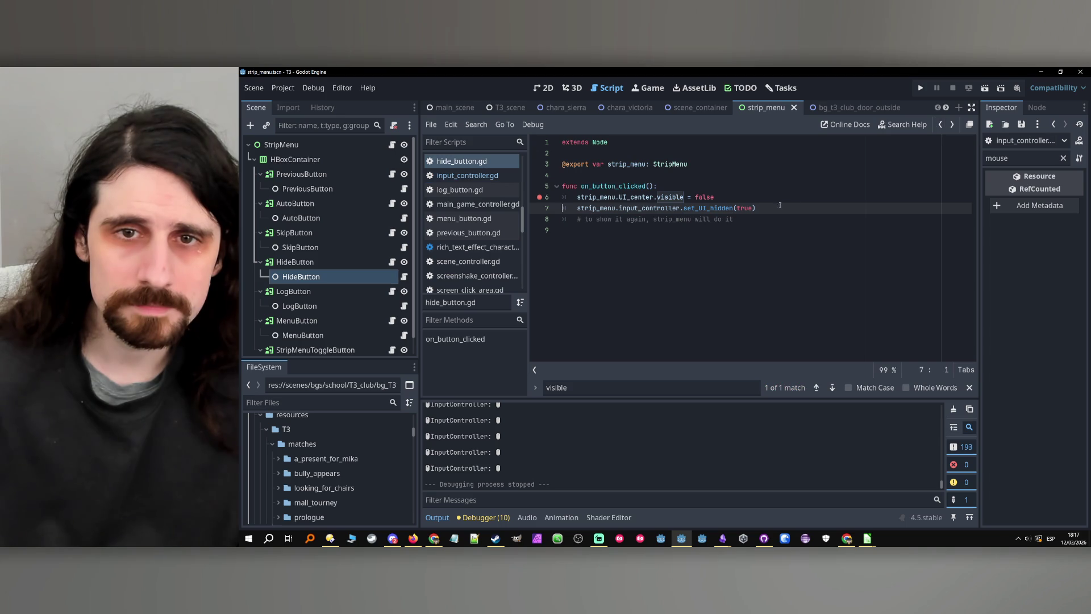
left_click(795, 201)
left_click(921, 88)
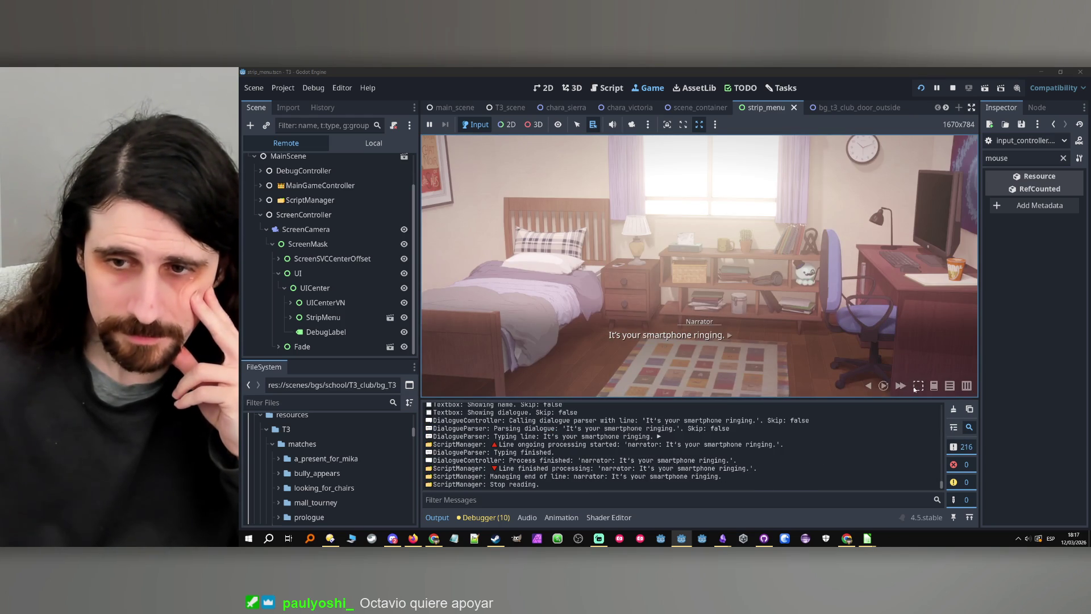
- Hit the line 6 breakpoint via the in-game hide button, resume, inspect the Remote tree, and stop
left_click(916, 387)
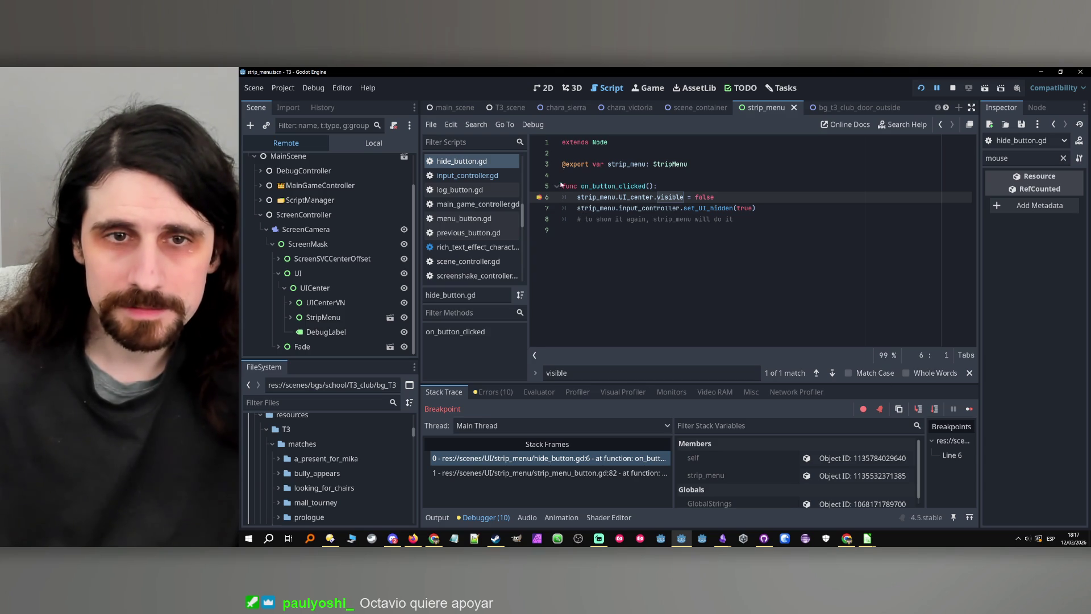
left_click(967, 410)
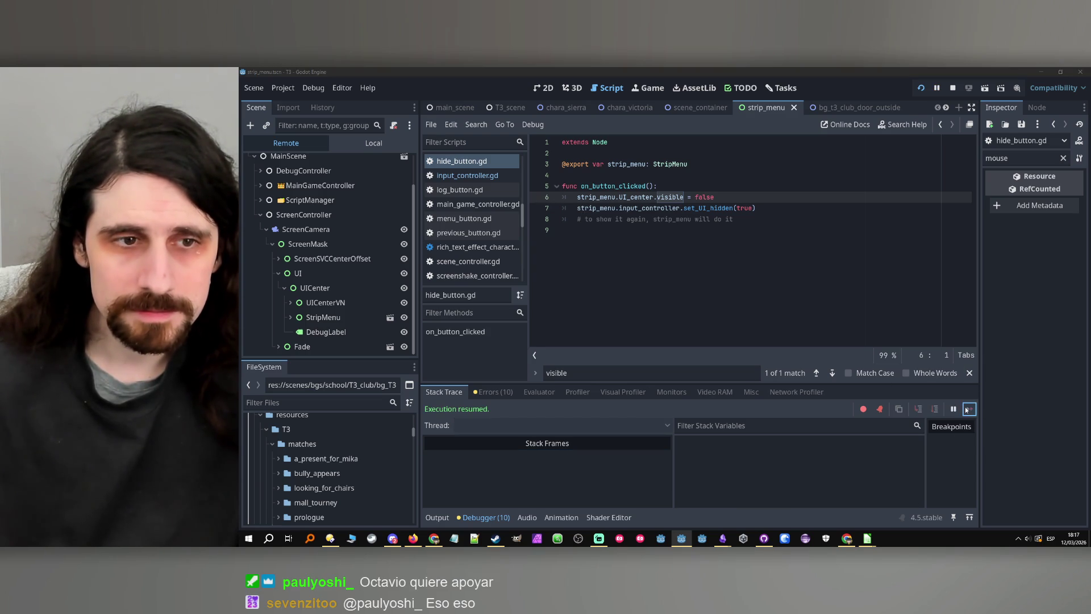
left_click(345, 294)
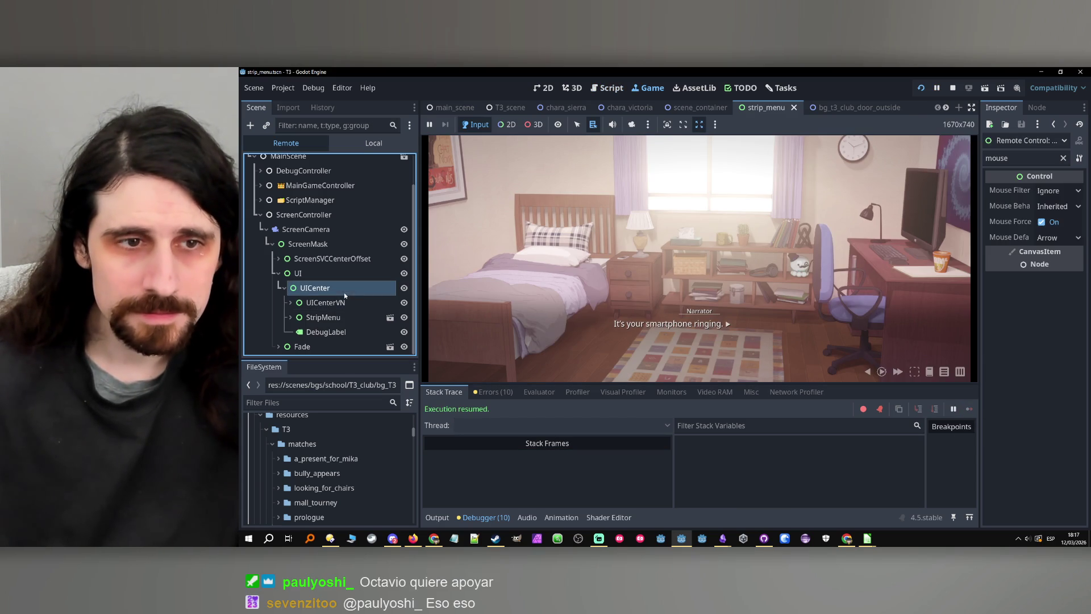
left_click(292, 318)
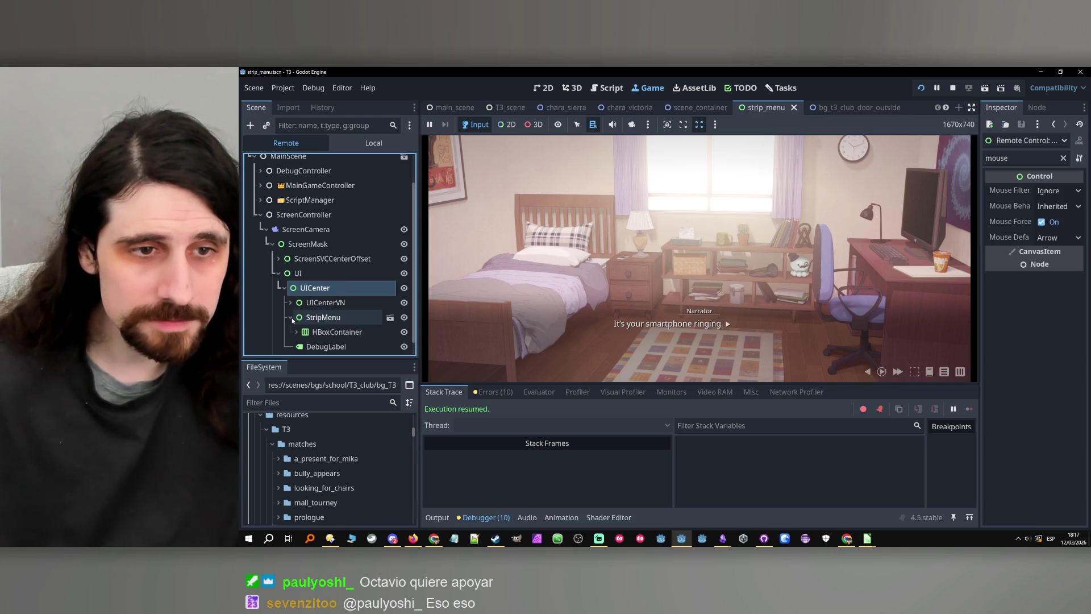
left_click(953, 88)
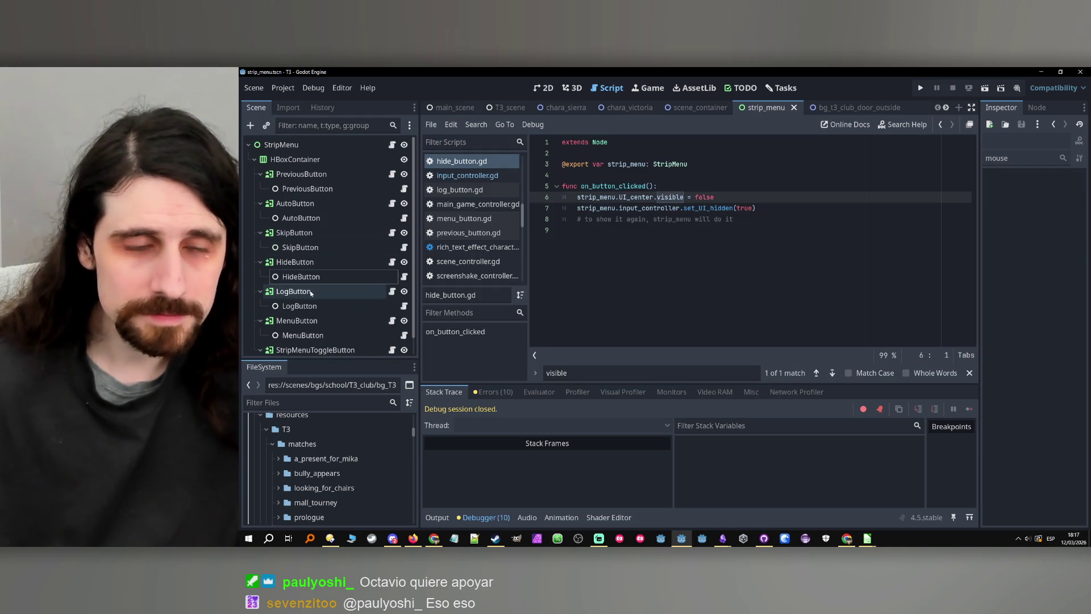
left_click(315, 146)
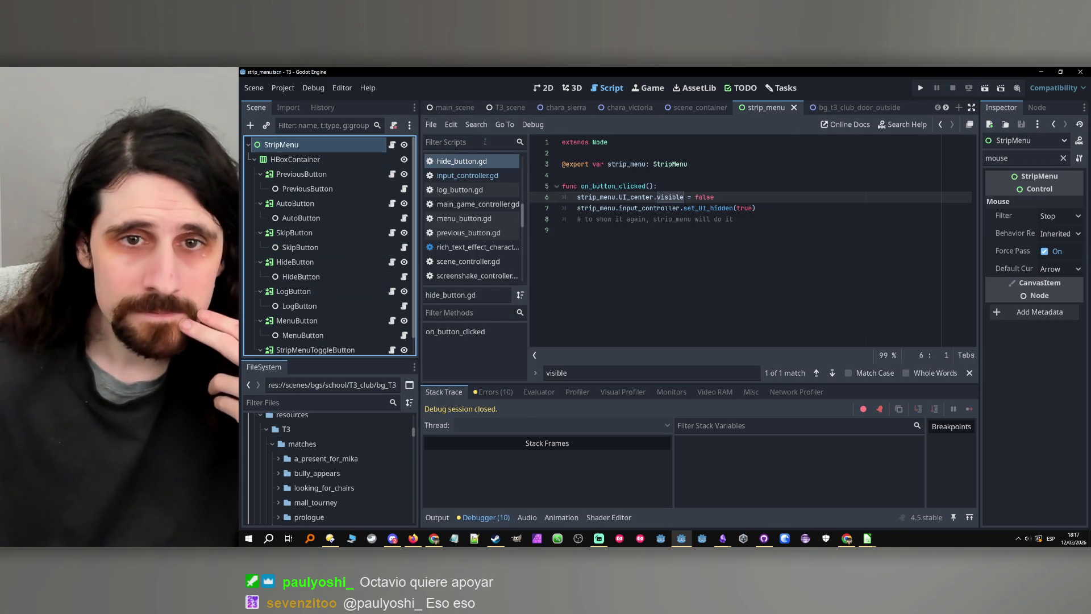
- In main_scene, select StripMenu, clear the Inspector filter and widen the property list
left_click(453, 108)
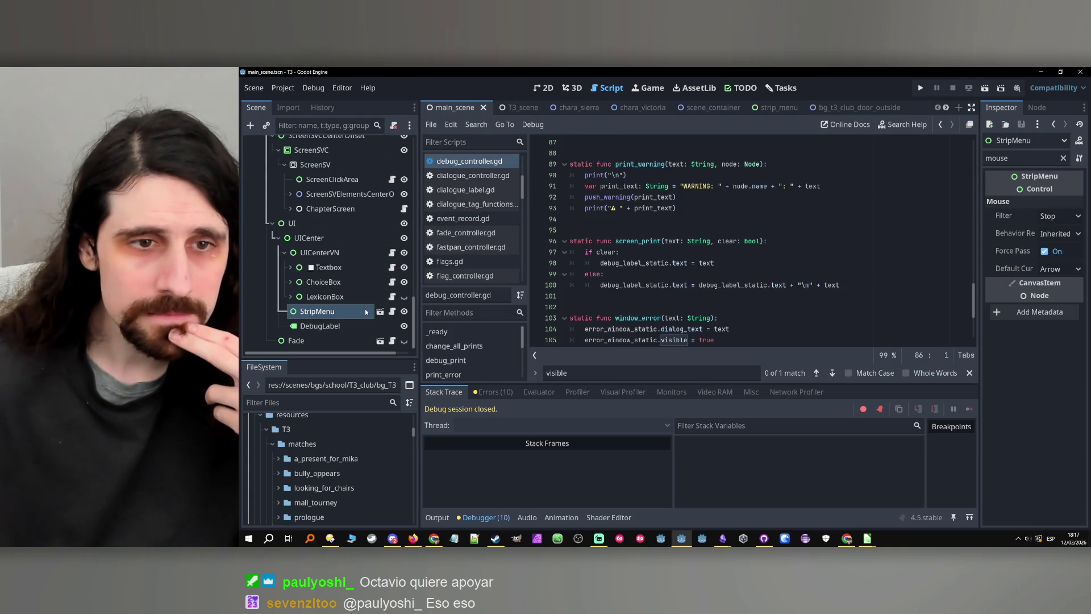
double_click(345, 311)
left_click(971, 207)
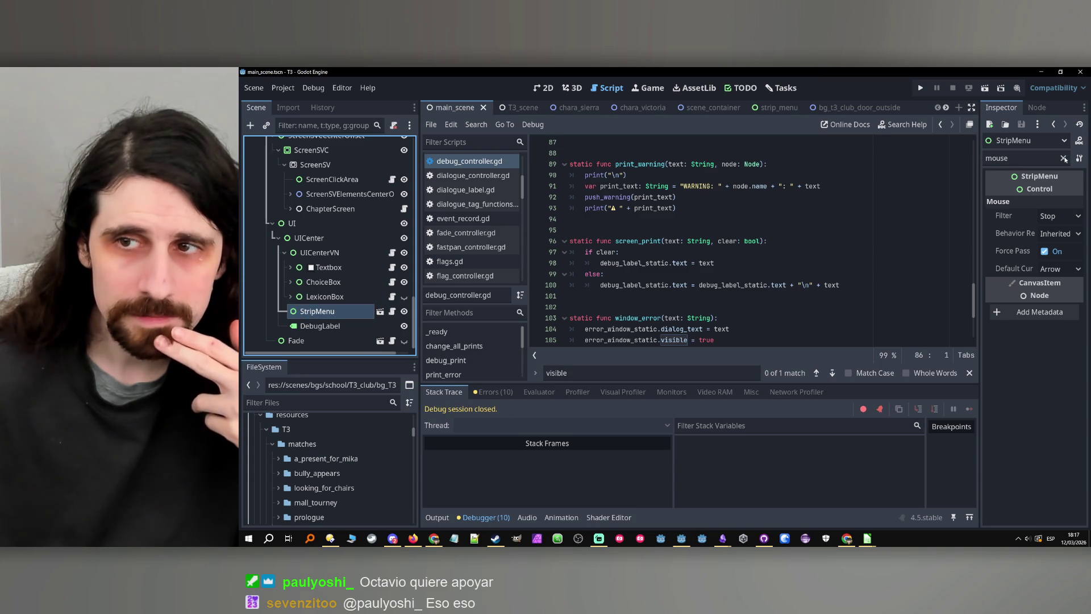
left_click(1064, 159)
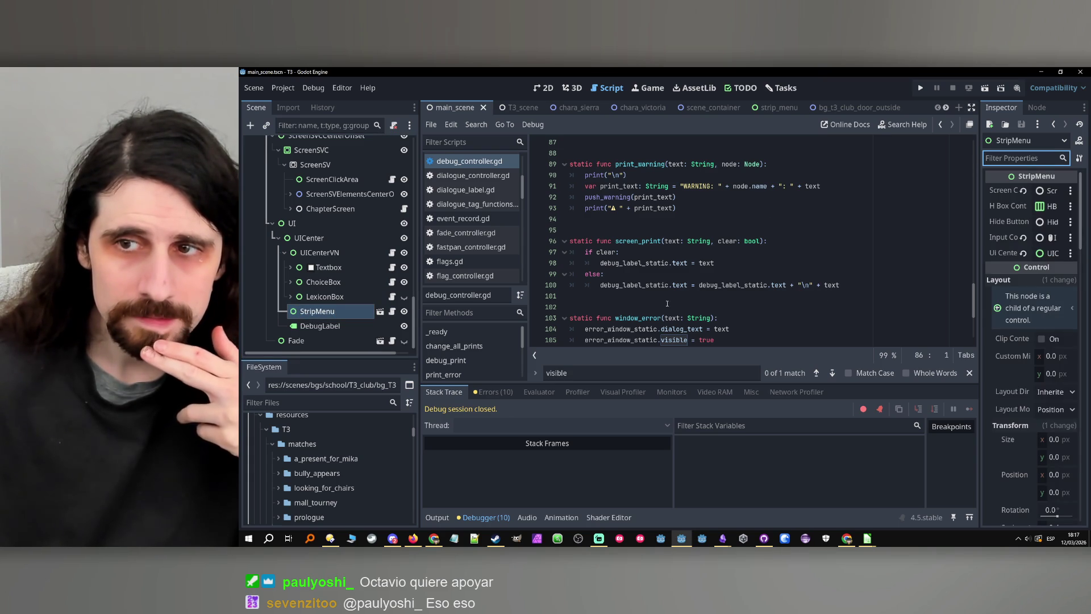
left_click_drag(978, 315, 868, 315)
left_click(351, 310)
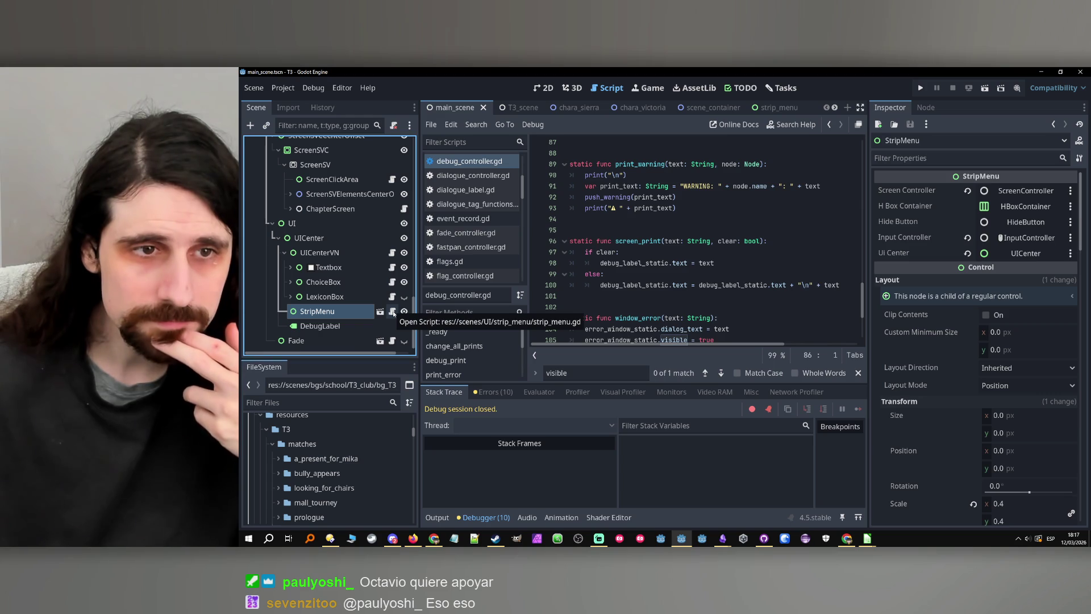
- Open StripMenu's strip_menu.gd script to view hide_menu
left_click(392, 312)
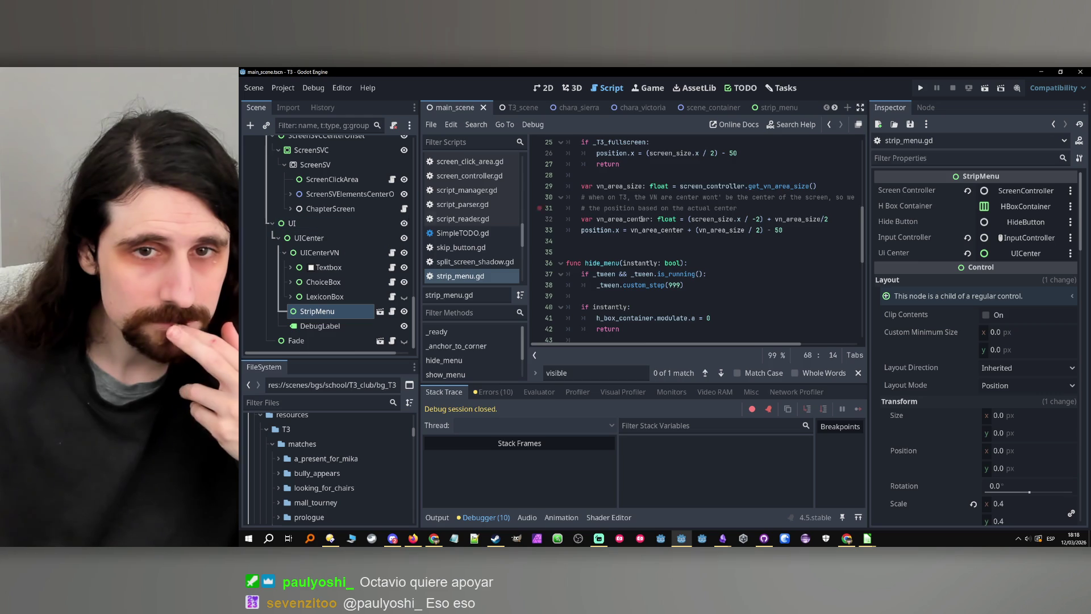
scroll(759, 230, "up", 8)
left_click(544, 87)
- Select the UI, UICenter and UICenterVN nodes in the 2D view
left_click(291, 222)
left_click(318, 237)
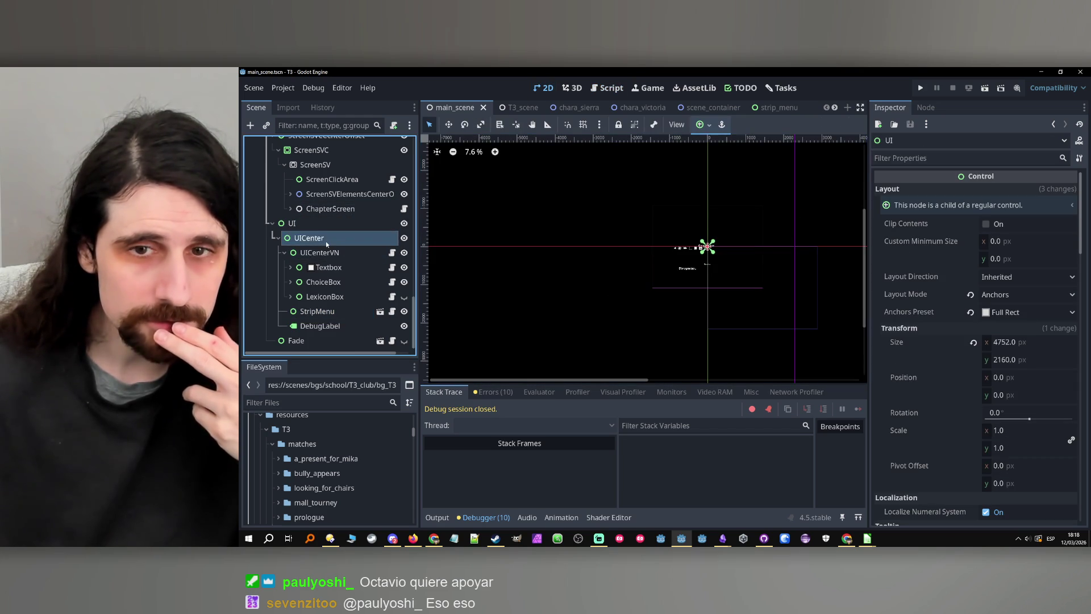
left_click(328, 227)
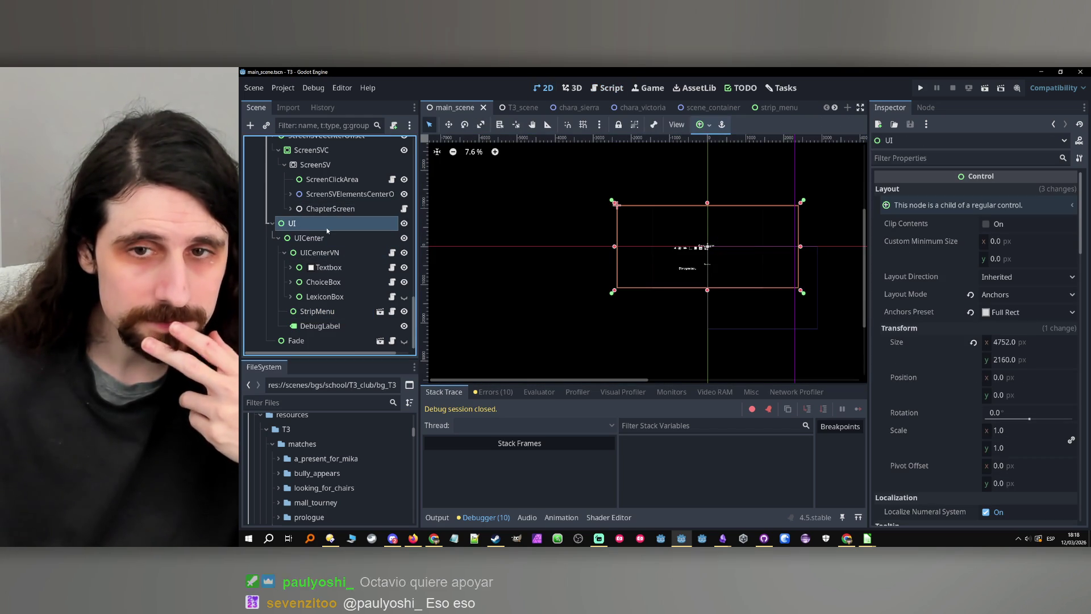
left_click(343, 252)
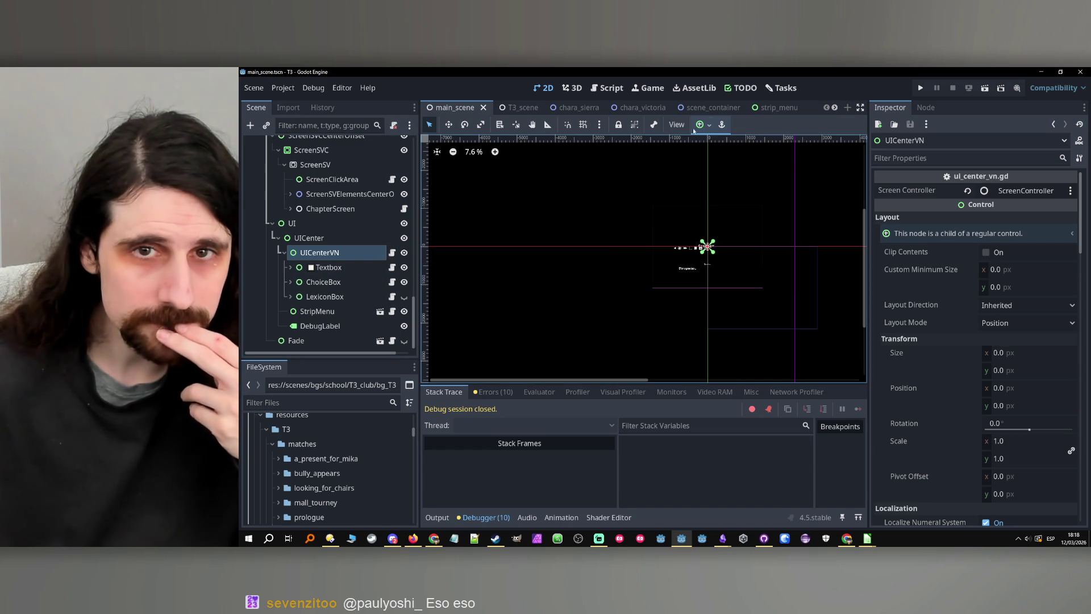
- In the strip_menu scene, open the child HideButton's hide_button.gd script
left_click(764, 104)
scroll(316, 236, "down", 1)
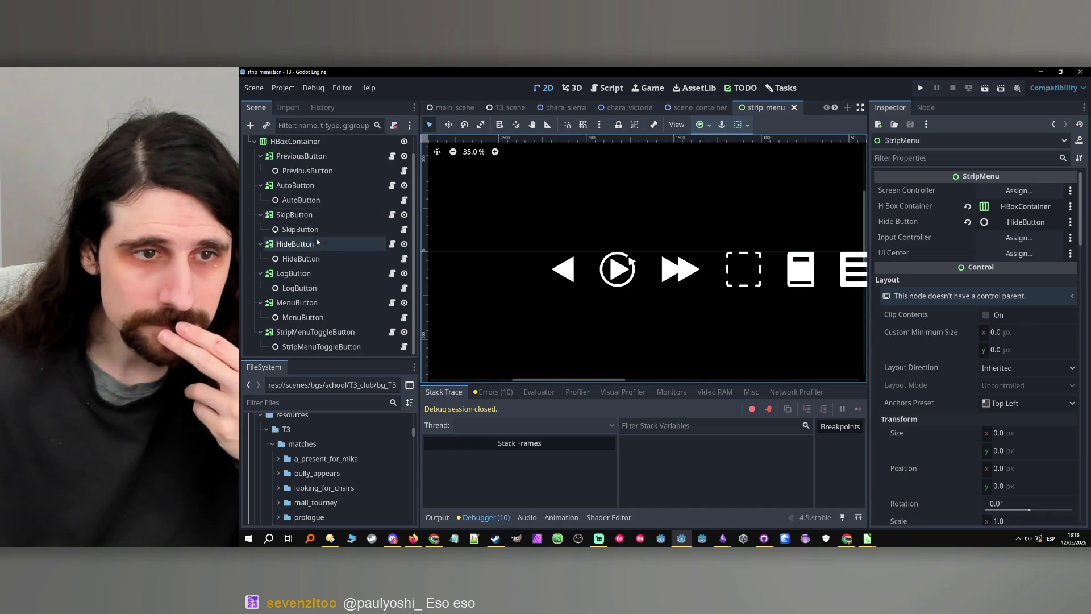
left_click(341, 244)
left_click(392, 243)
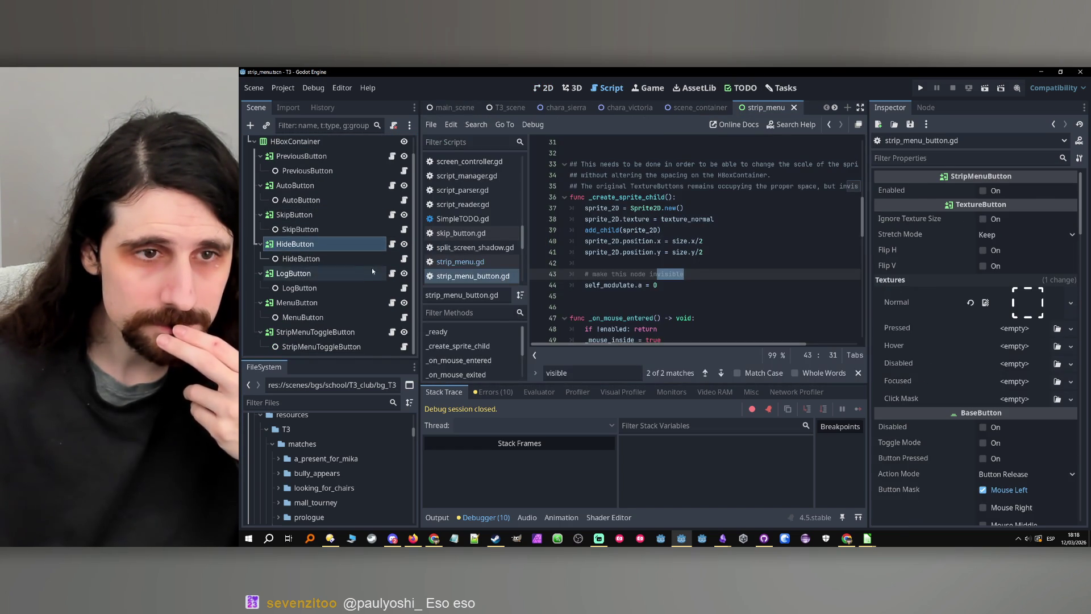
left_click(370, 259)
left_click(404, 259)
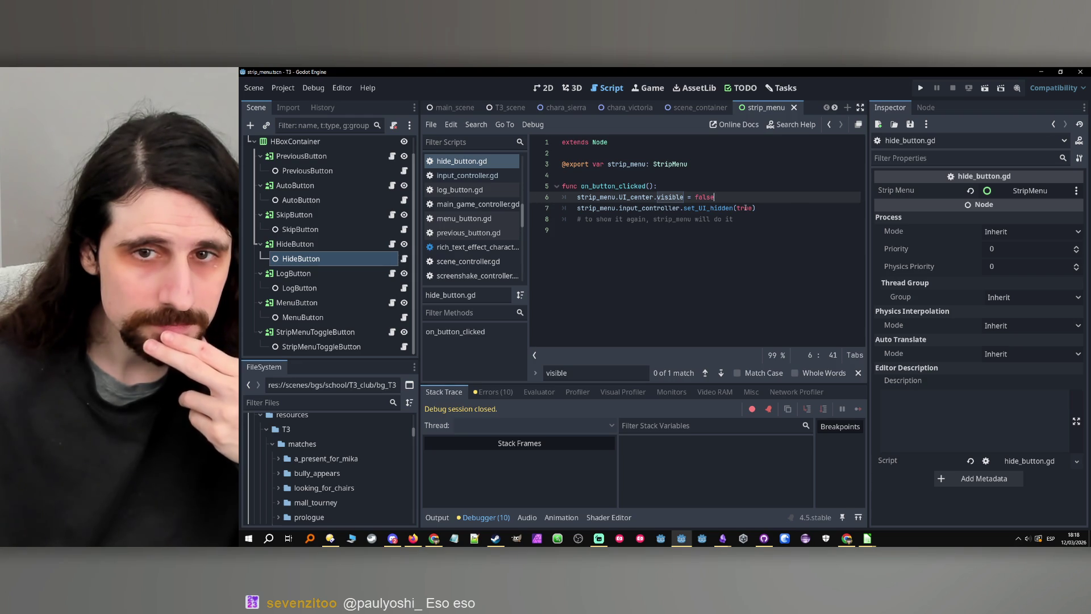
- Insert print("💚") as the first line of on_button_clicked and run the game
left_click(733, 189)
key("Return")
type("print(\"")
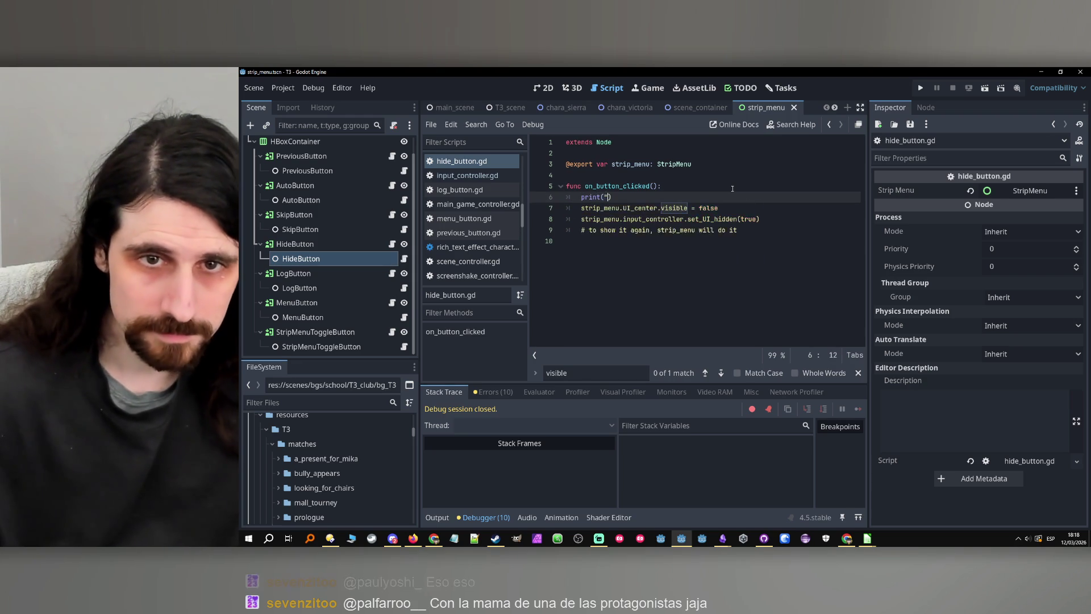
key("super+period")
key("Return")
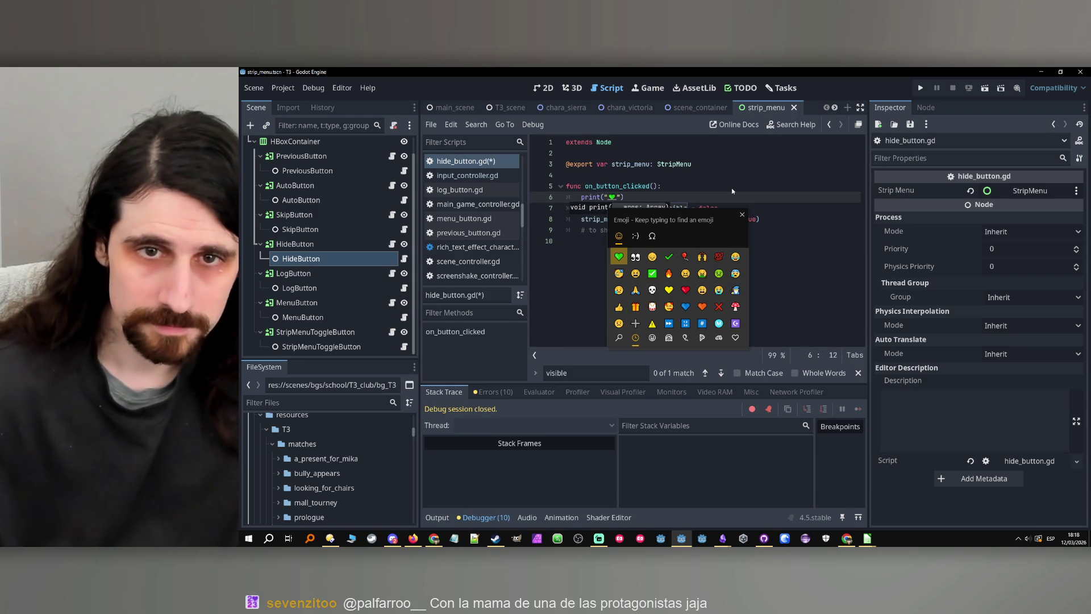
key("Escape")
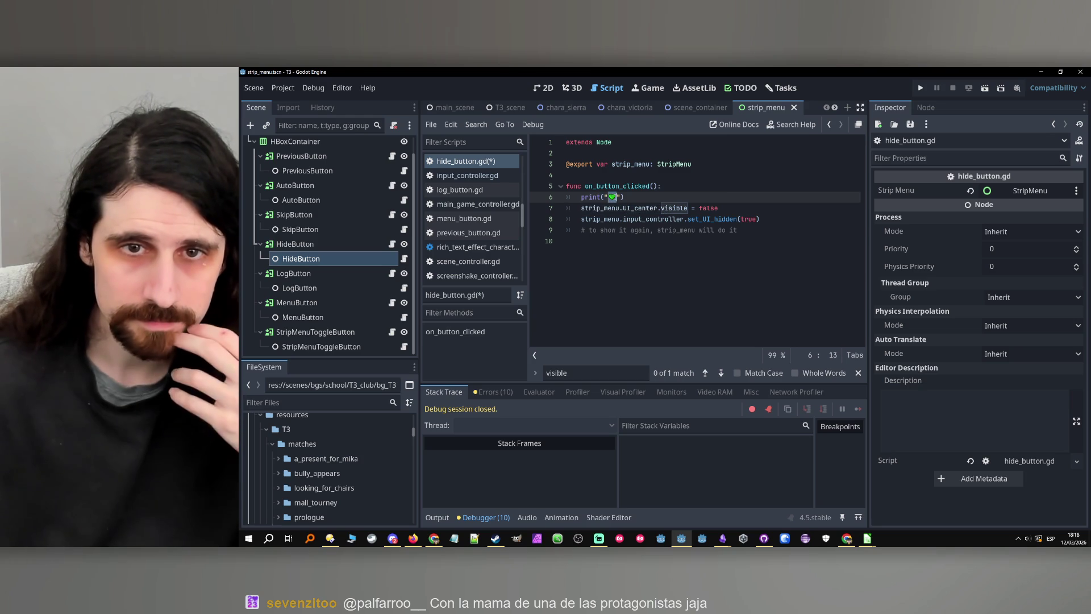
left_click(920, 87)
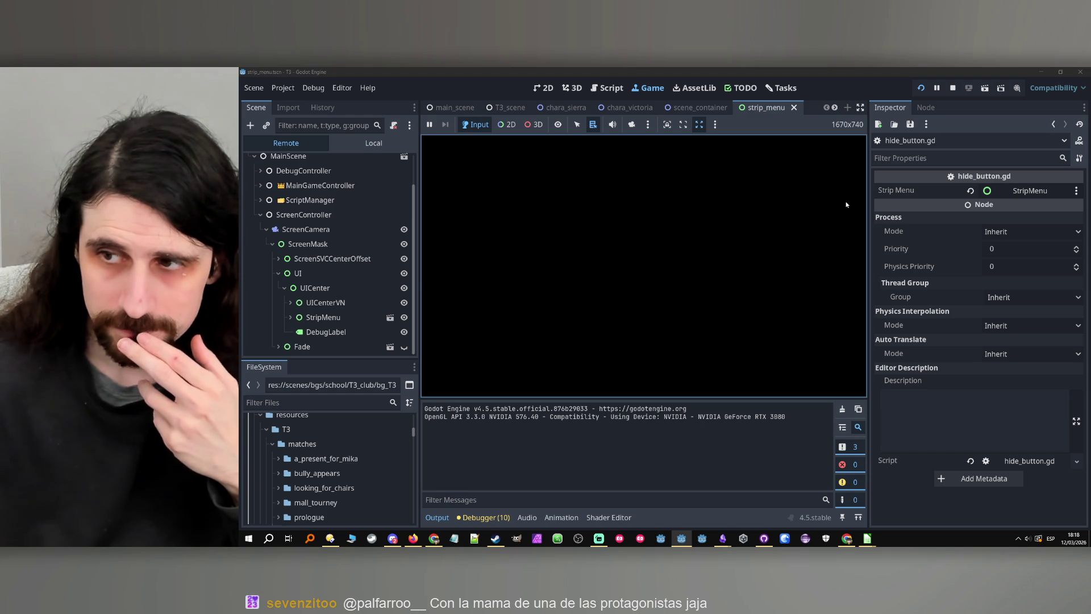
- Play past the chapter title, filter Output by 💚, inspect UICenter remotely, then stop
left_click(874, 292)
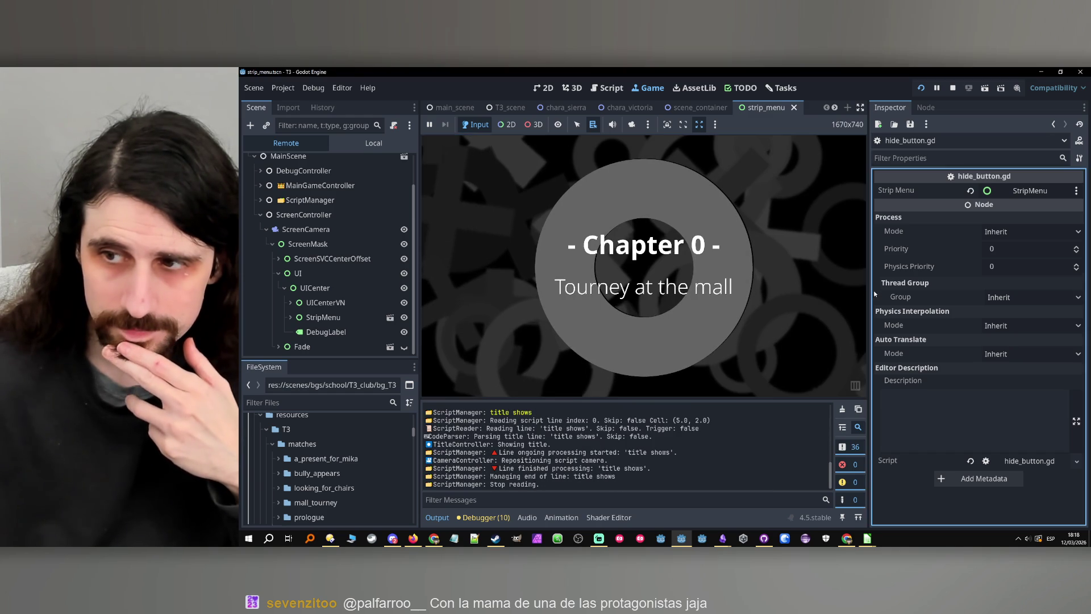
left_click(824, 295)
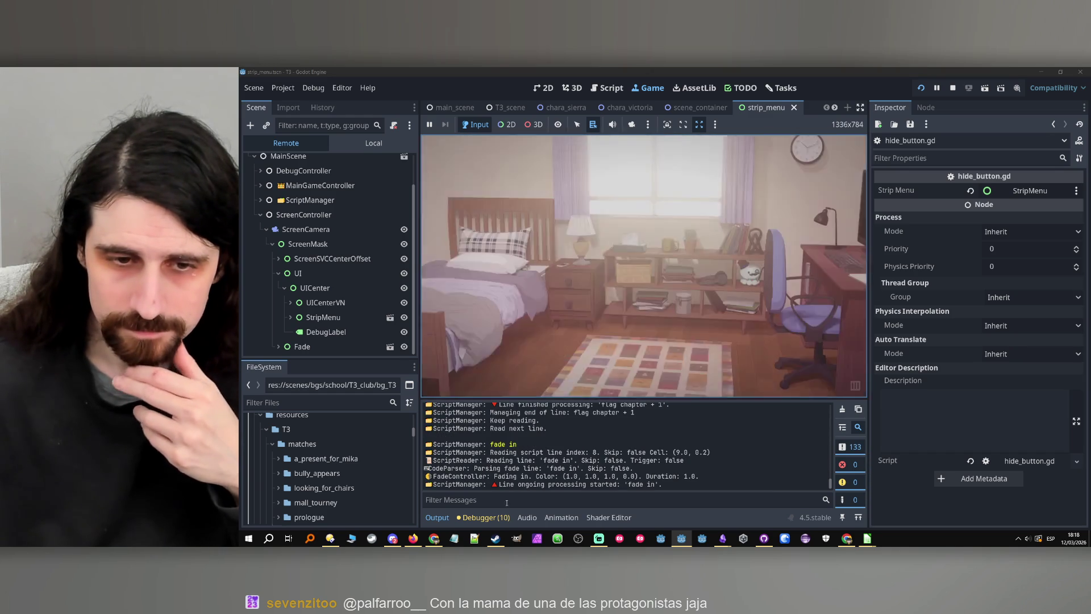
left_click(506, 499)
type("💚")
left_click(842, 386)
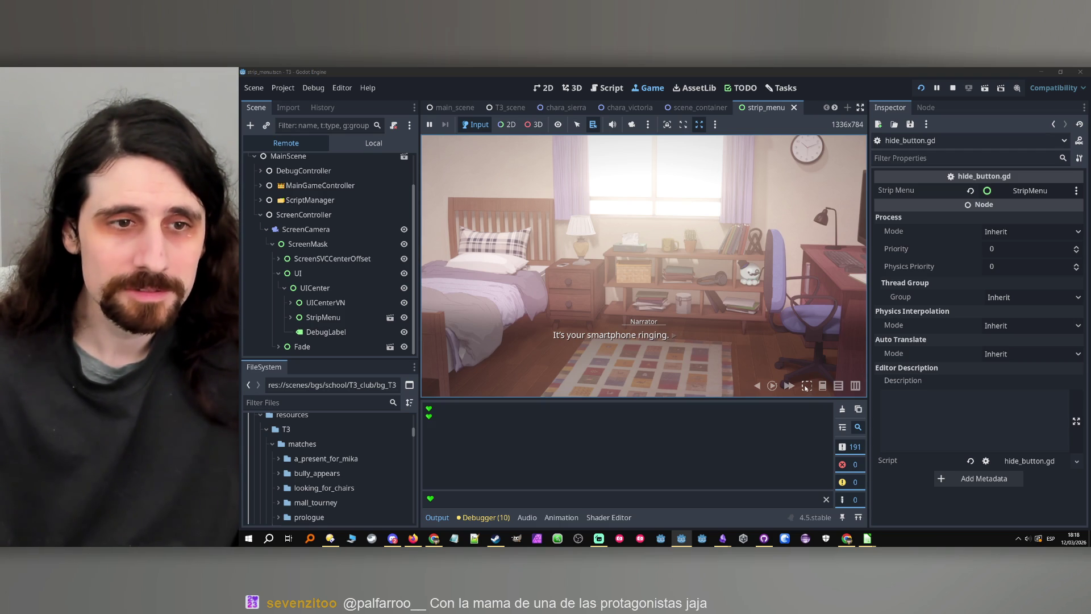
left_click(315, 288)
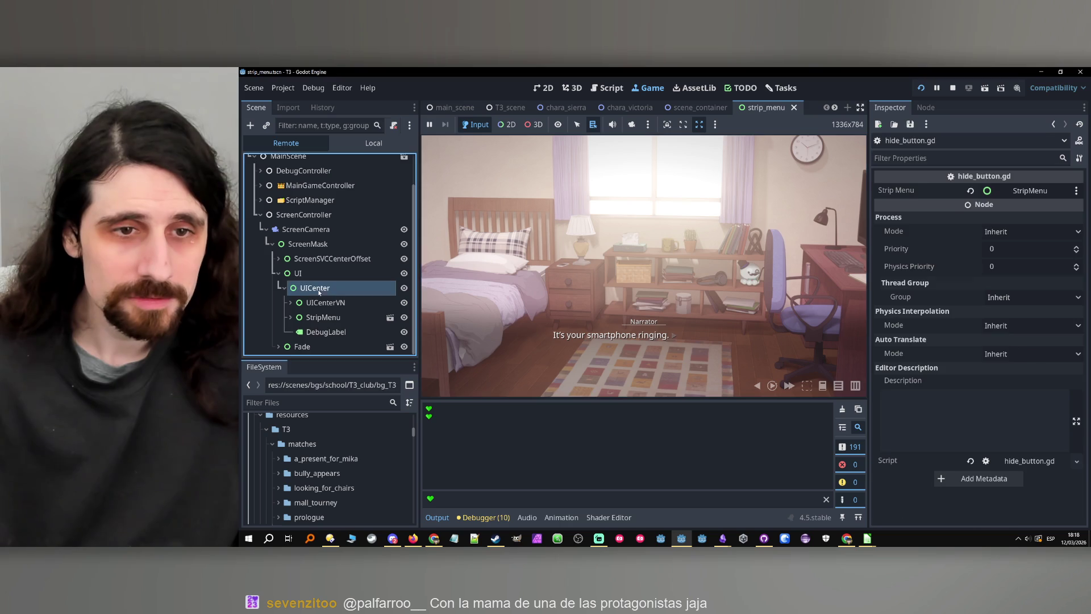
left_click(952, 87)
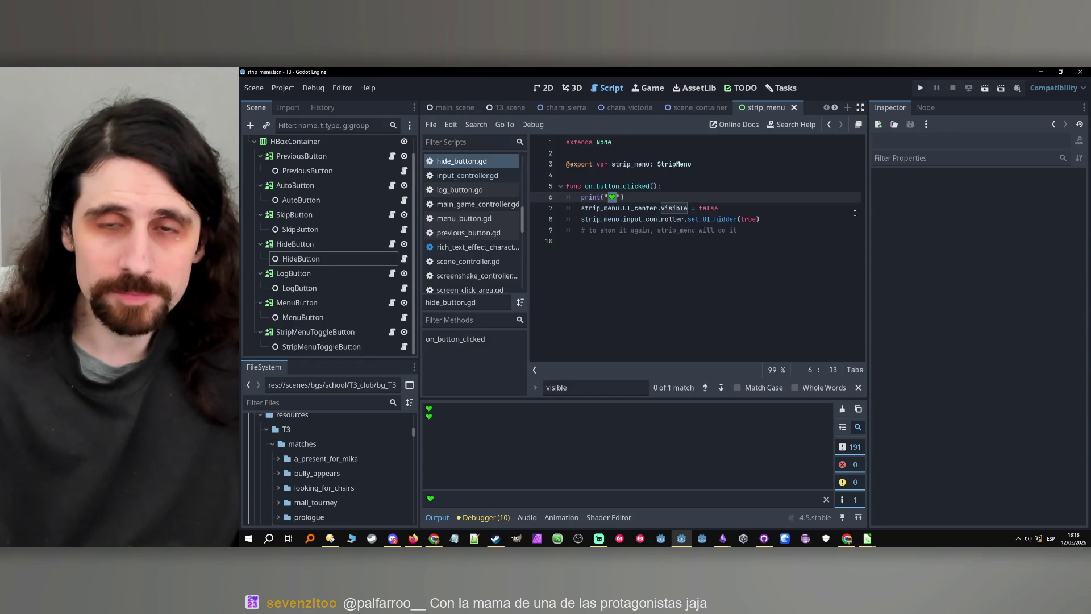
- Delete the green-heart print line from hide_button.gd
left_click(782, 207)
left_click(598, 208)
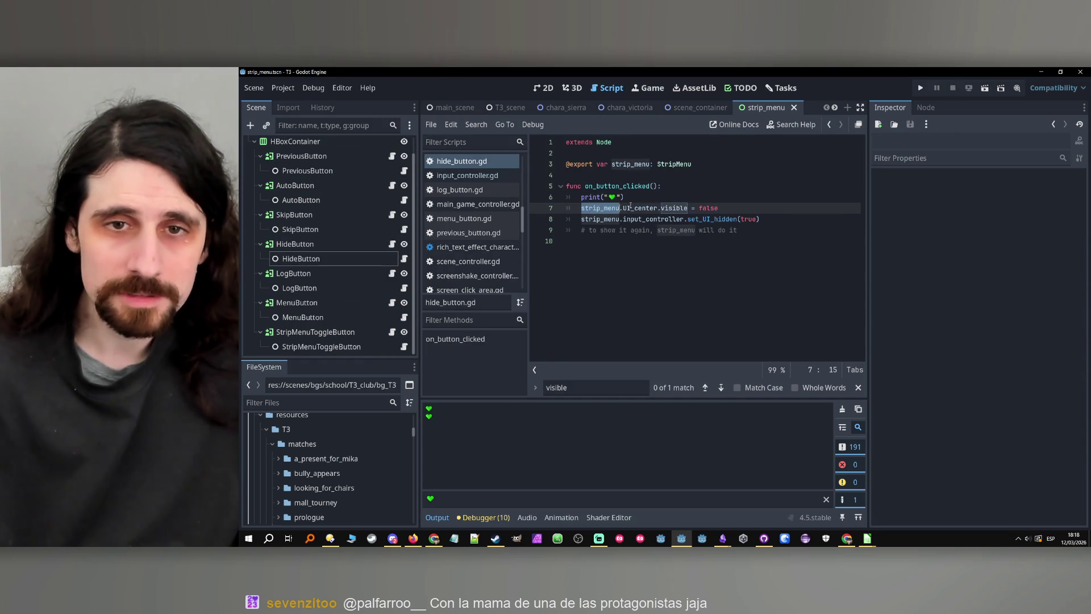
double_click(640, 207)
double_click(676, 208)
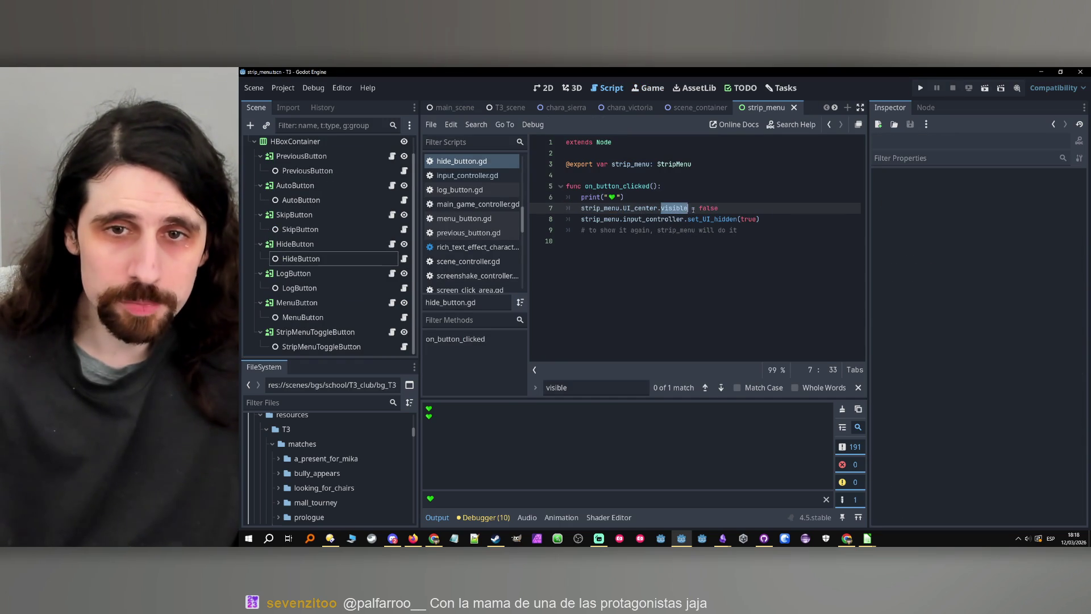
left_click_drag(681, 199, 527, 200)
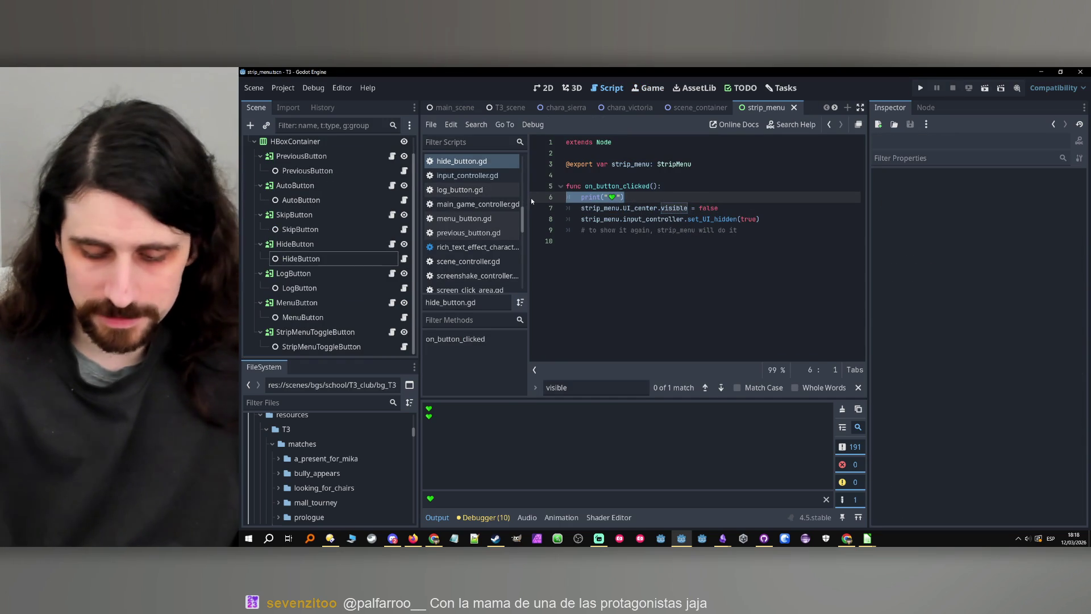
key("BackSpace")
key("BackSpace")
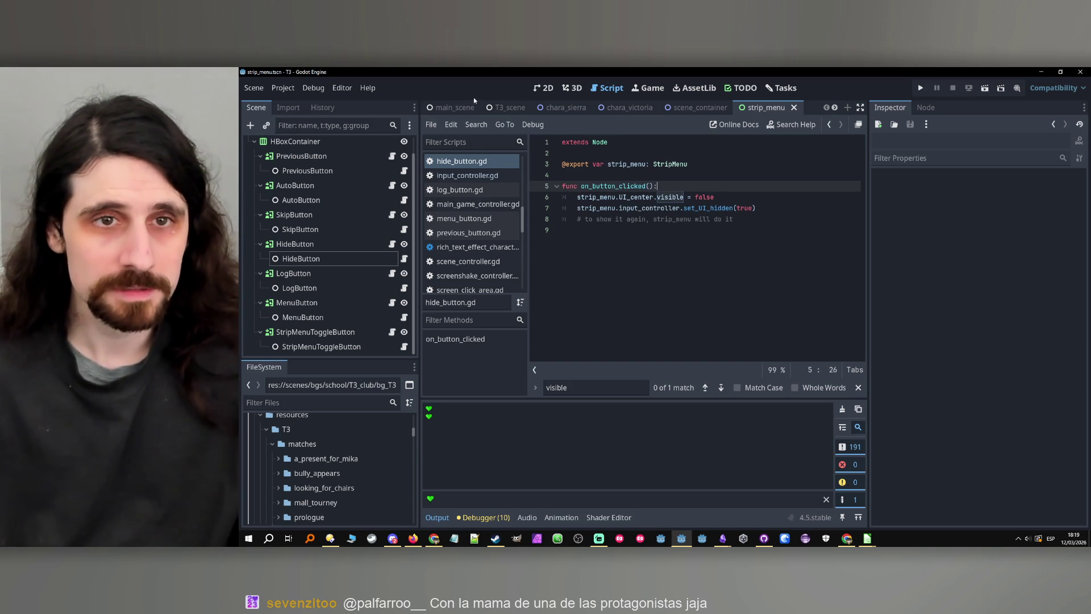
- In main_scene, drag UICenter into StripMenu's Ui Center property
left_click(454, 107)
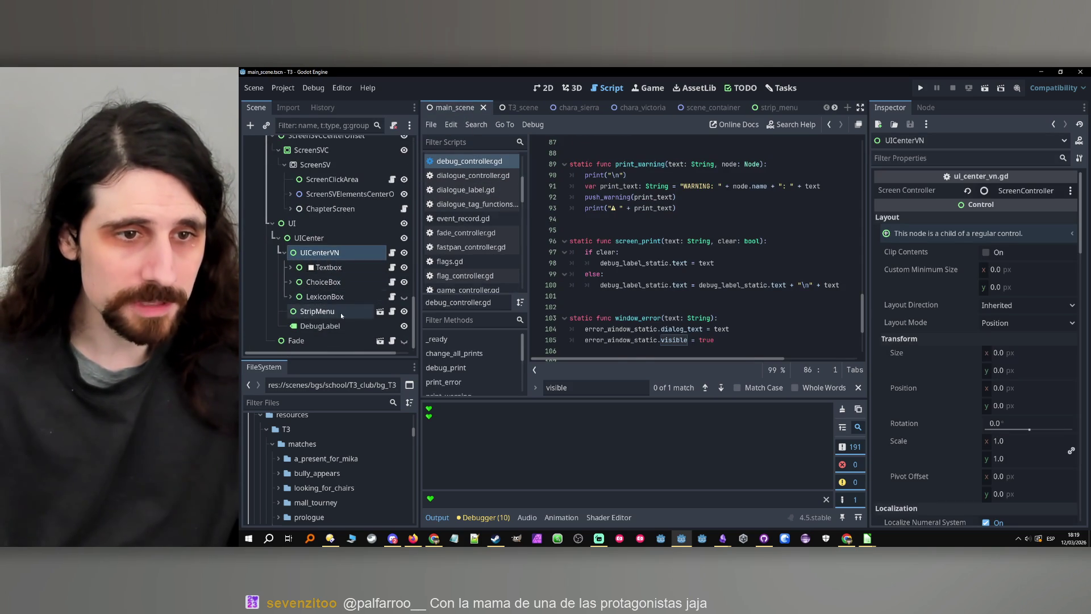
left_click(339, 311)
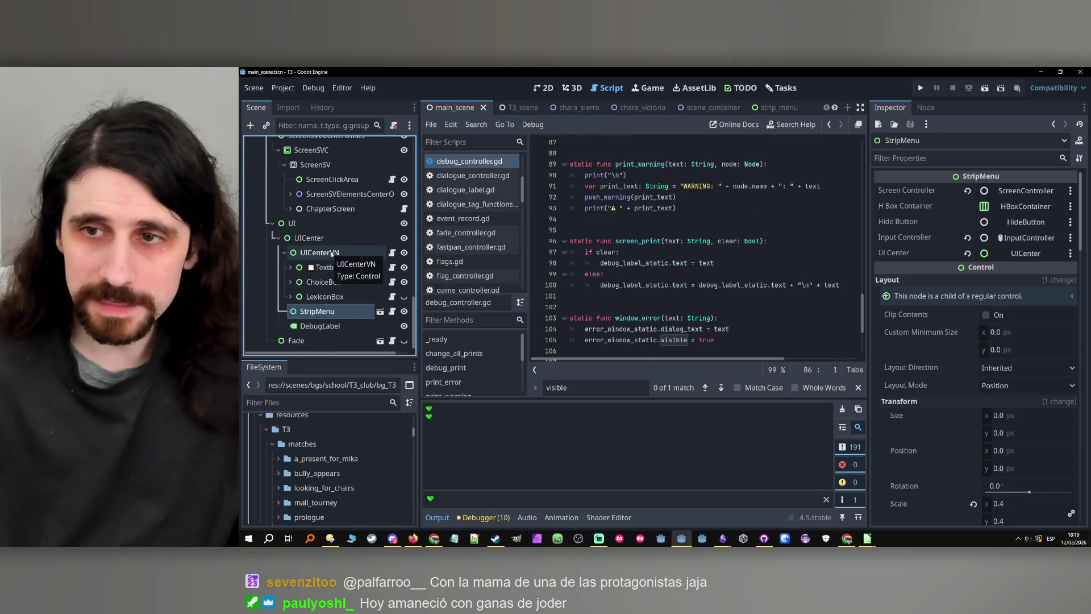
left_click_drag(309, 238, 1027, 254)
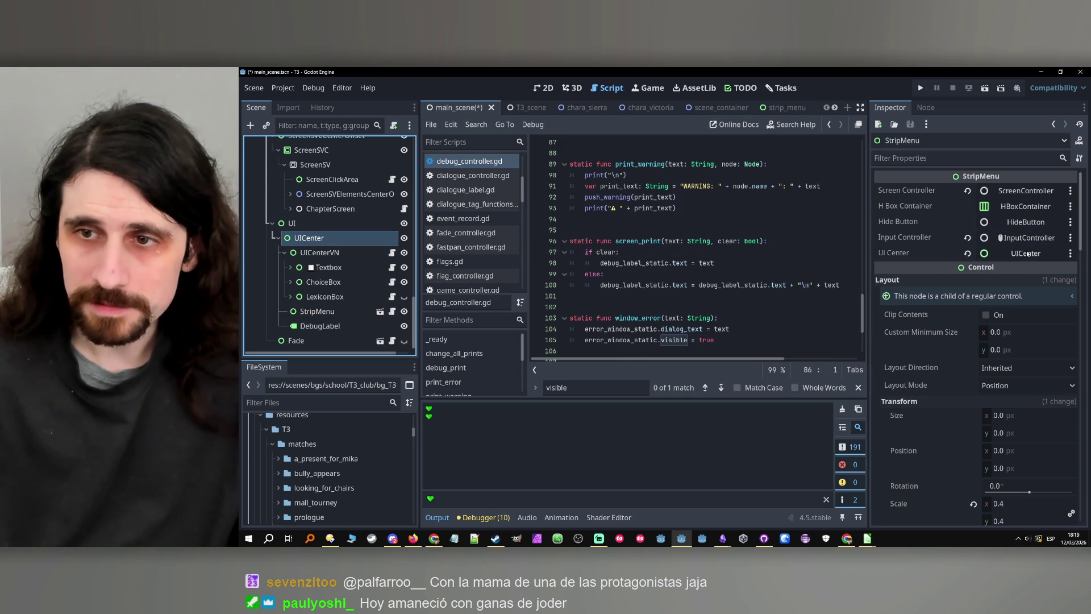
- Open strip_menu.gd, search for '.visible' and examine show_UI's UI_center line
left_click(368, 317)
left_click(392, 311)
left_click(603, 387)
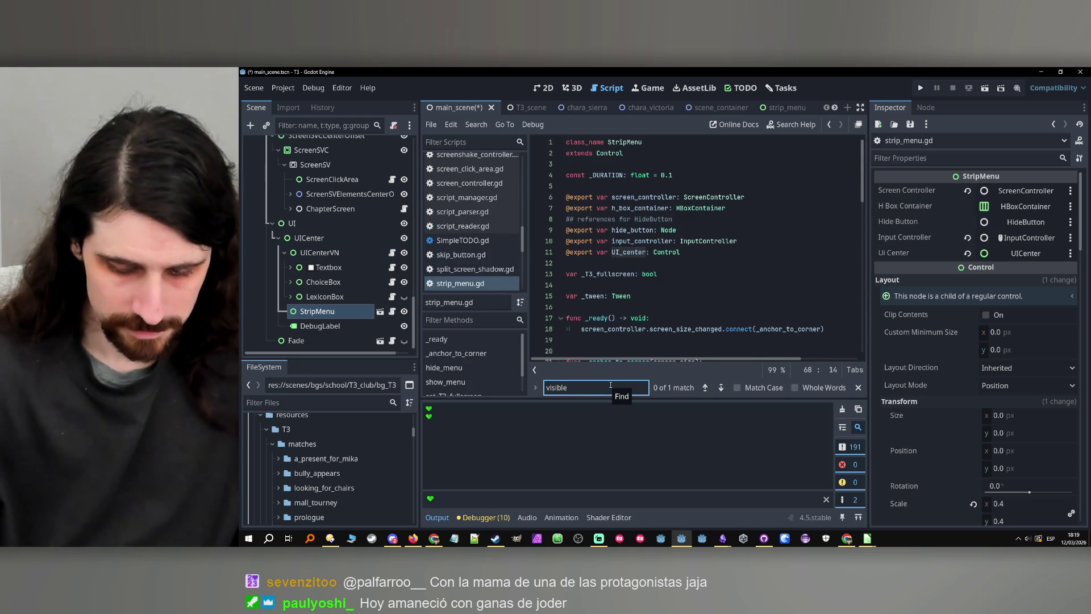
type(".")
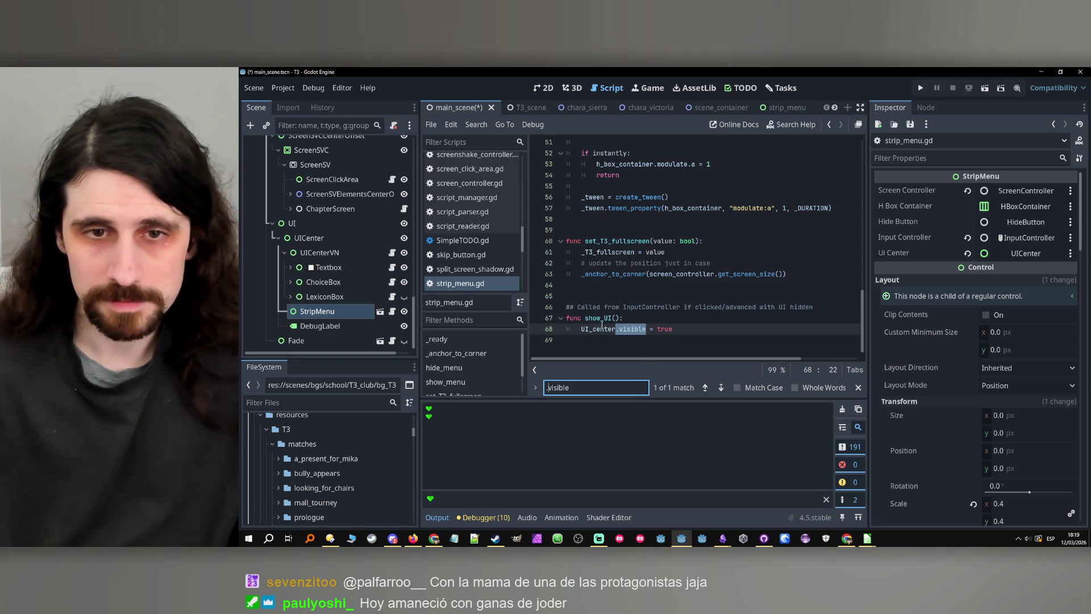
double_click(600, 318)
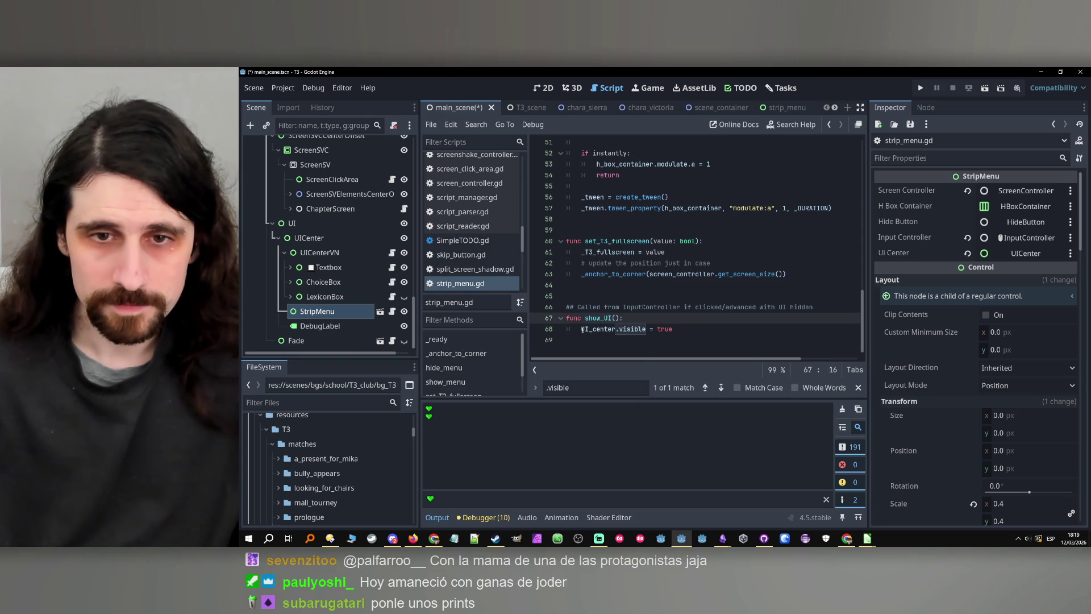
double_click(598, 329)
left_click(652, 322)
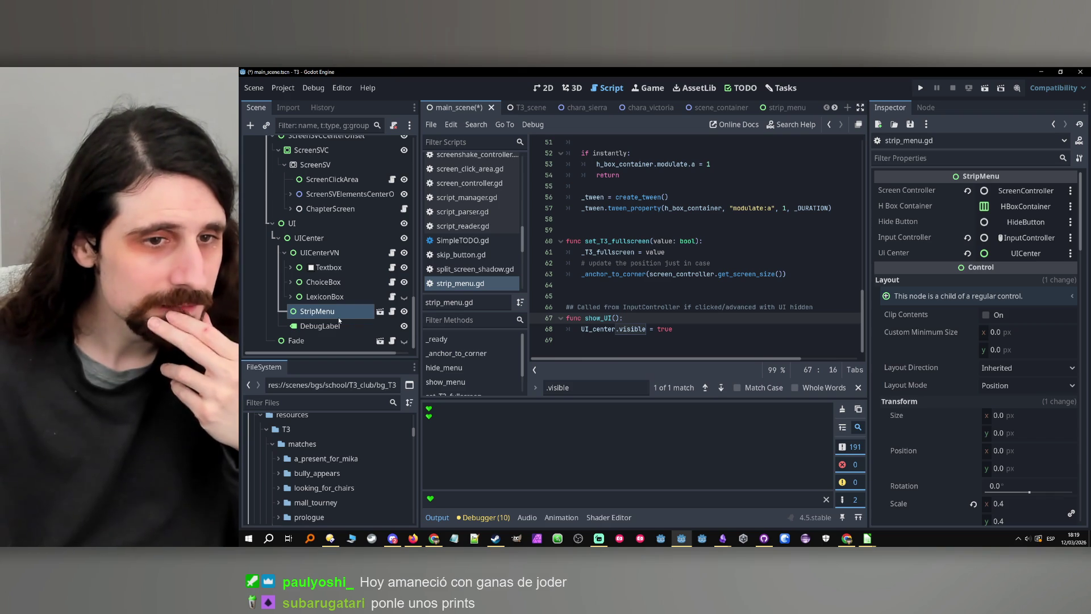
left_click(350, 237)
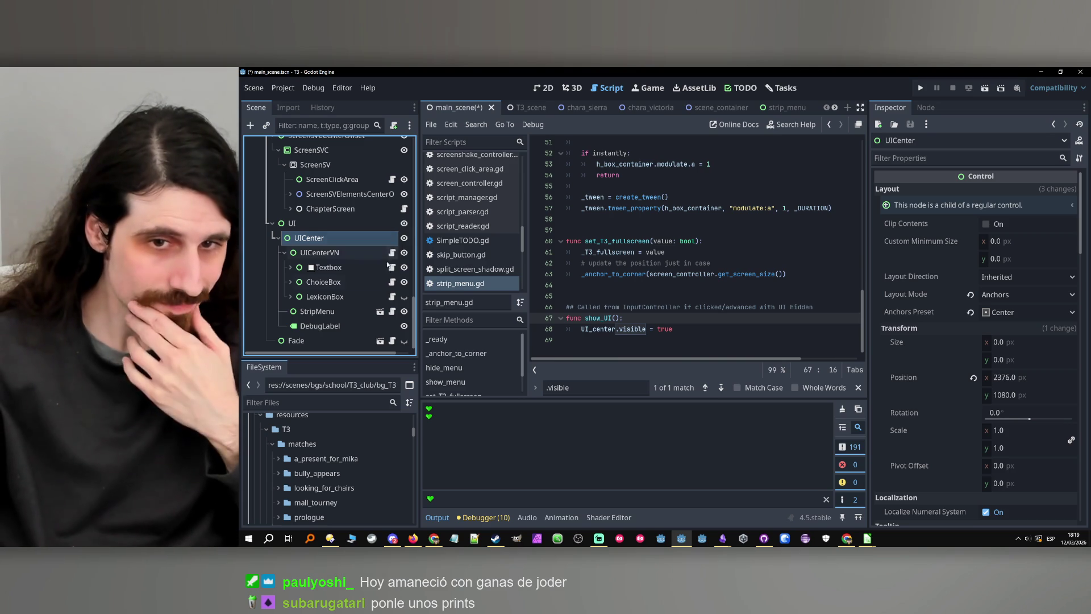
- Declare func absorb_input(): below show_UI, with a '#' comment line started above it
left_click(697, 341)
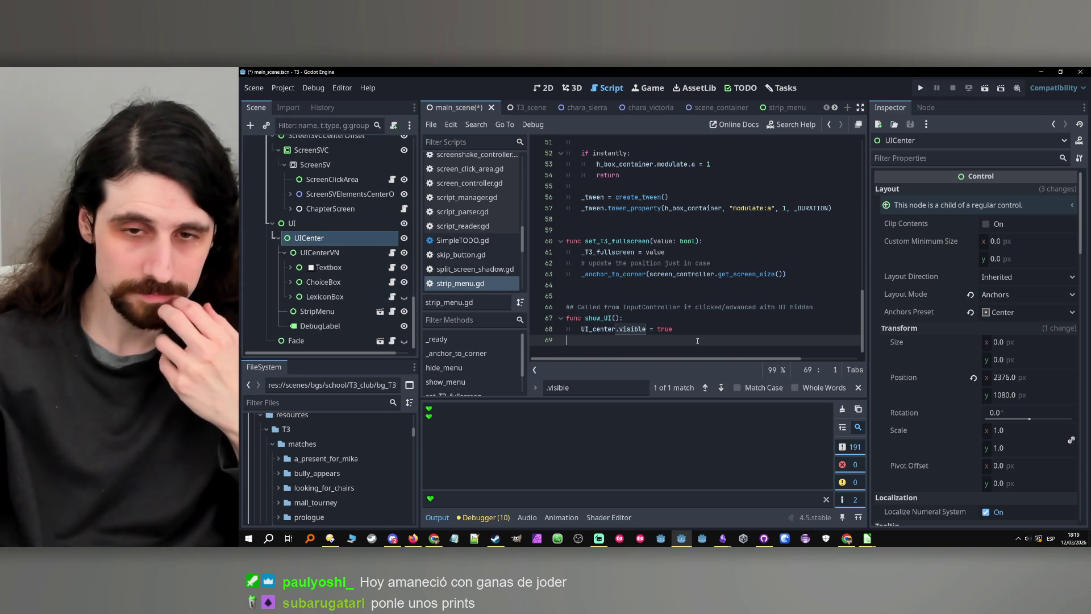
key("Return")
key("Return")
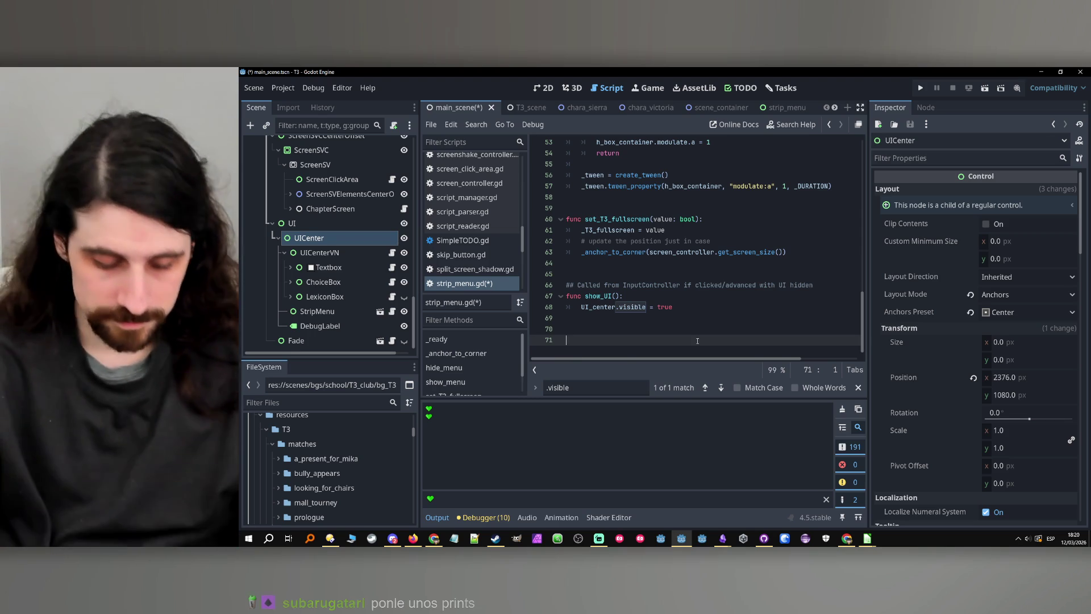
type("func ")
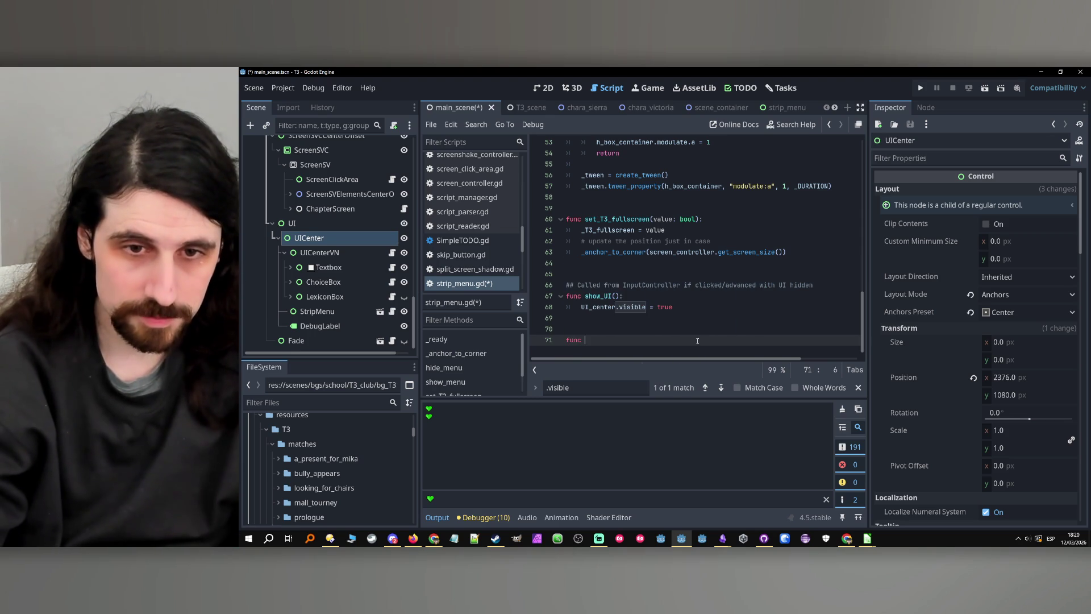
type("absorb_i")
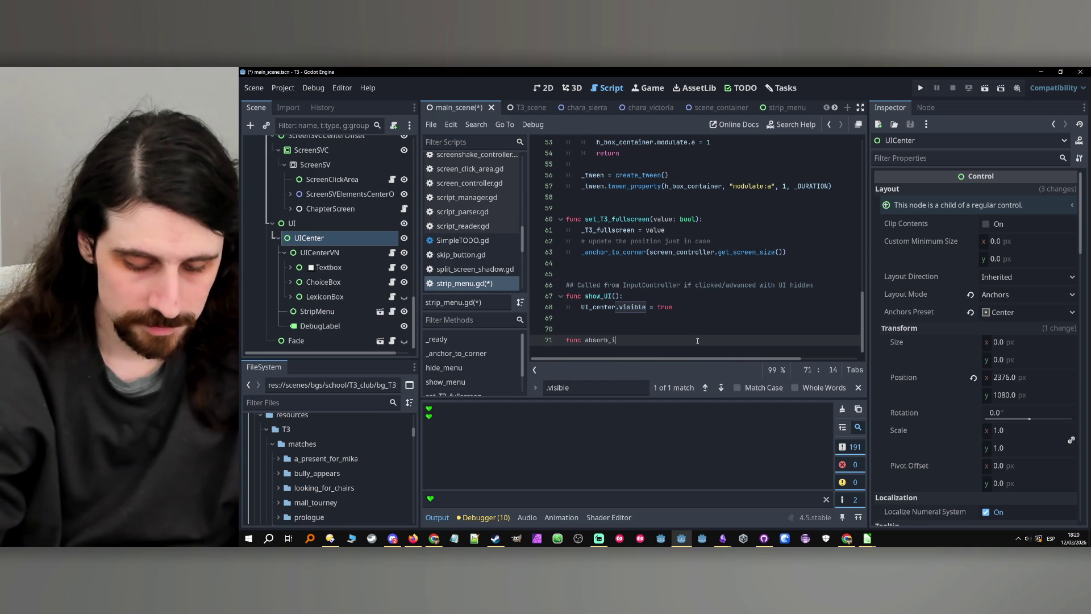
type("np")
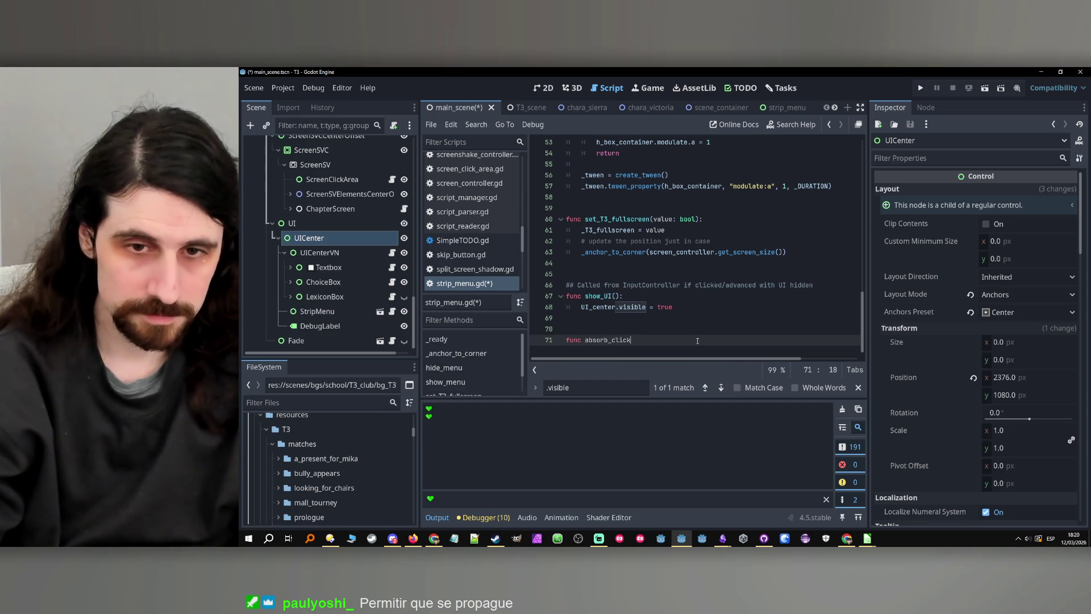
type("input")
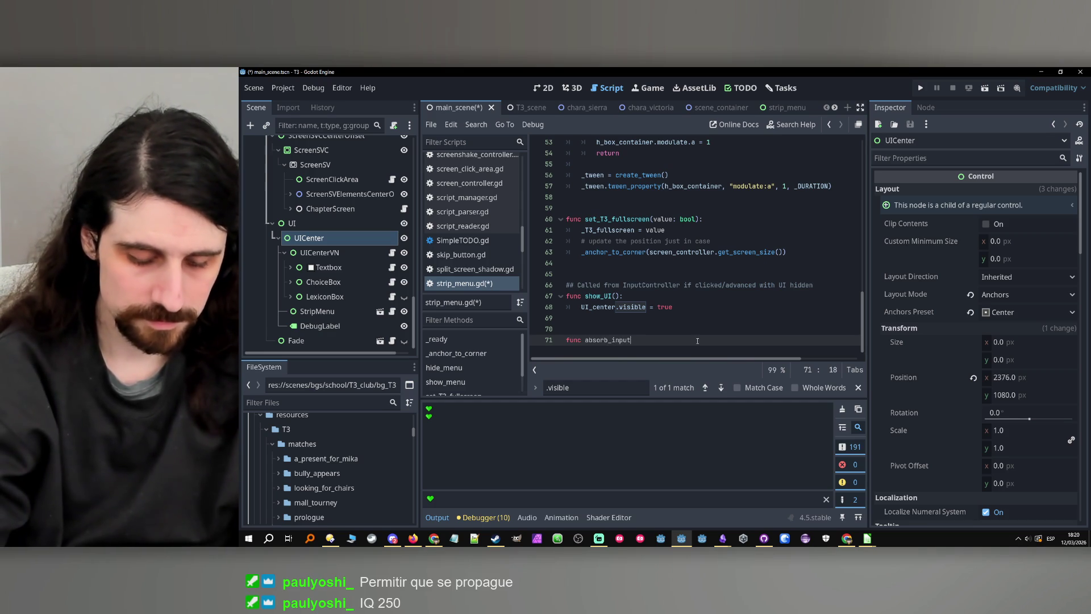
type("():")
key("Return")
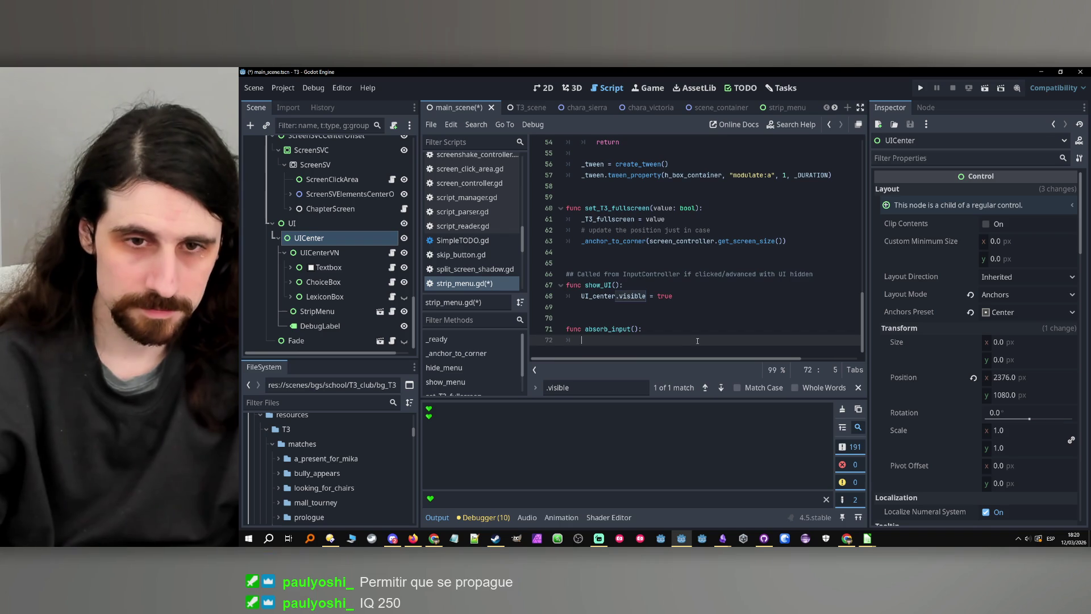
key("Up")
key("Up")
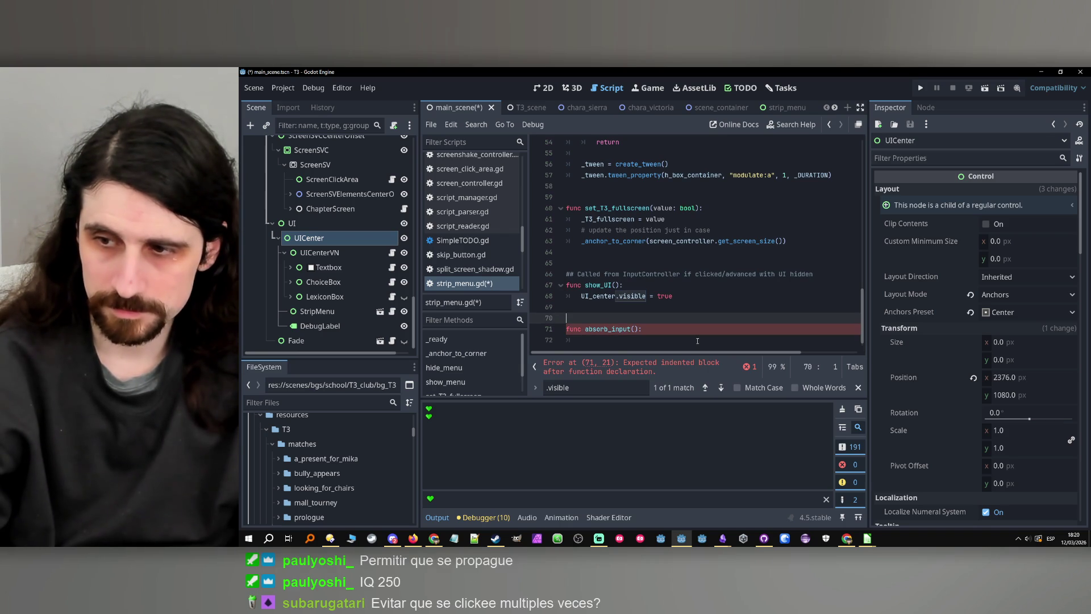
key("Return")
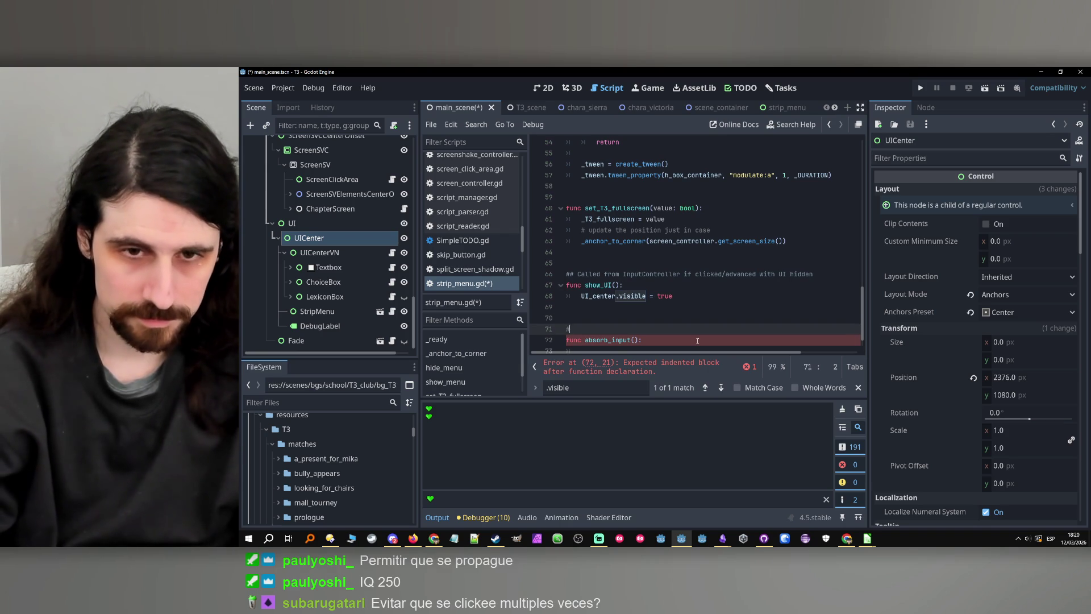
type("# Wh")
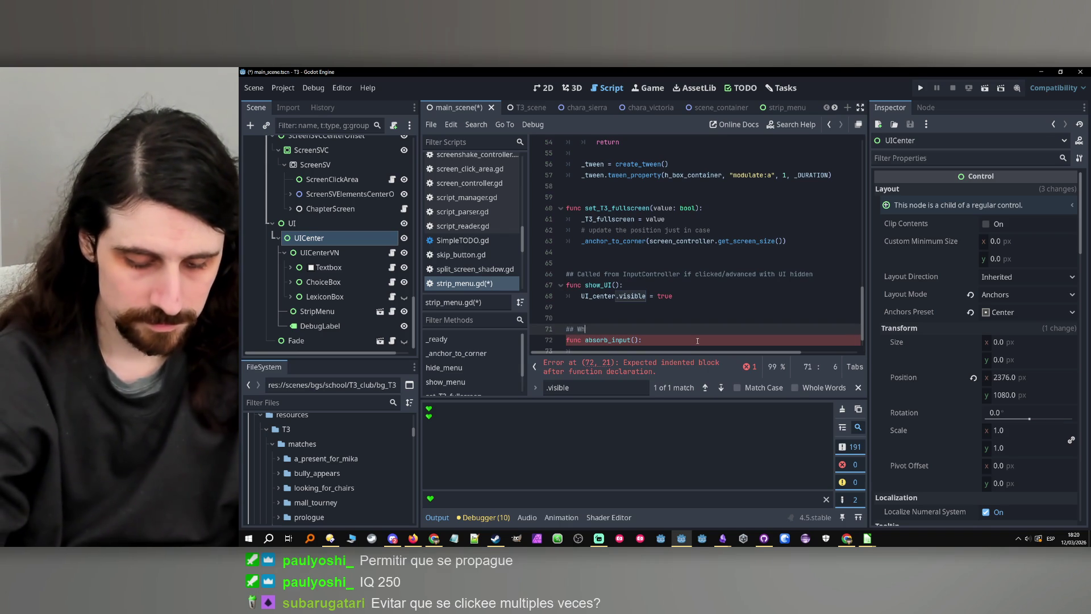
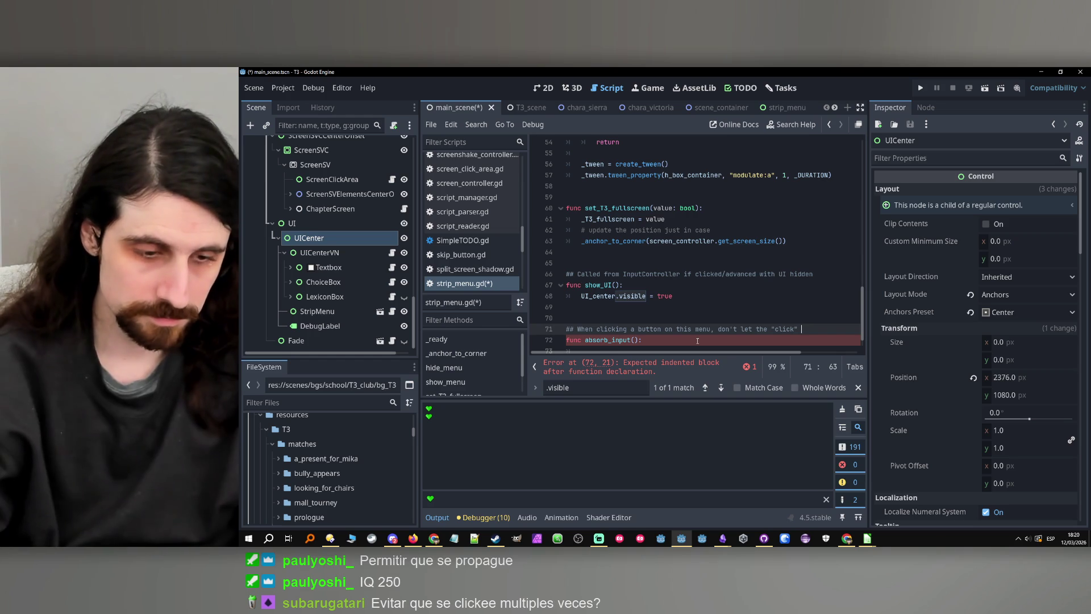
- Finish the comment and begin the absorb_input body with an Input call
type("dve")
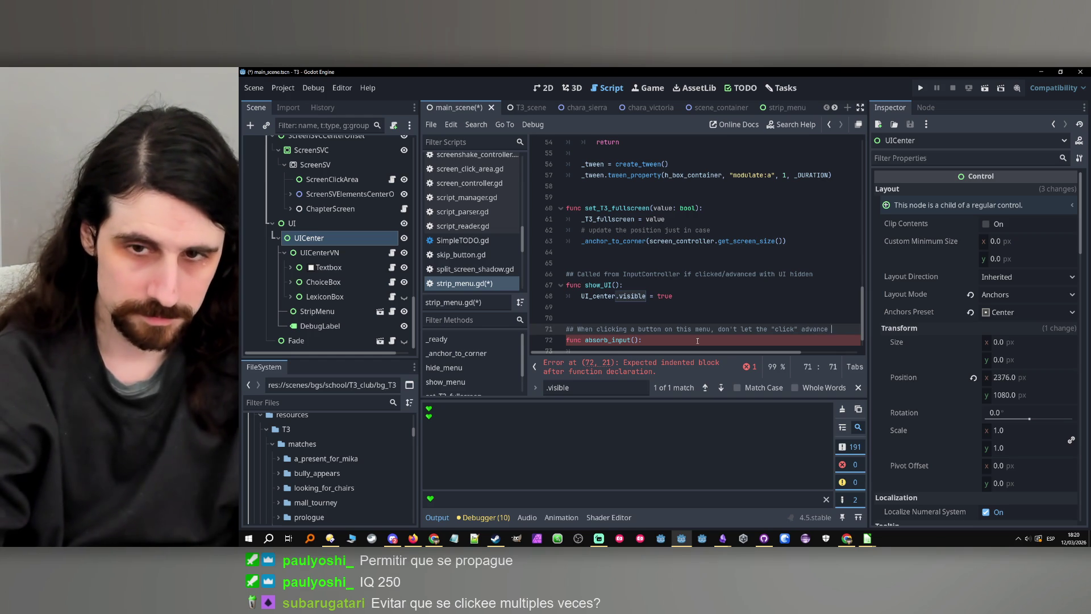
type("game")
left_click(714, 347)
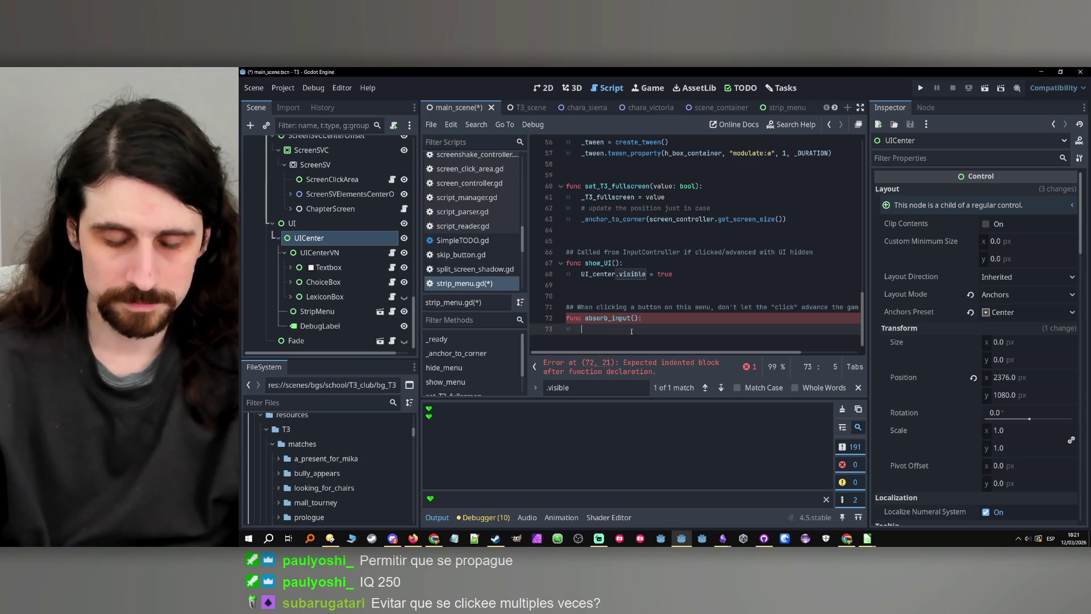
type("In")
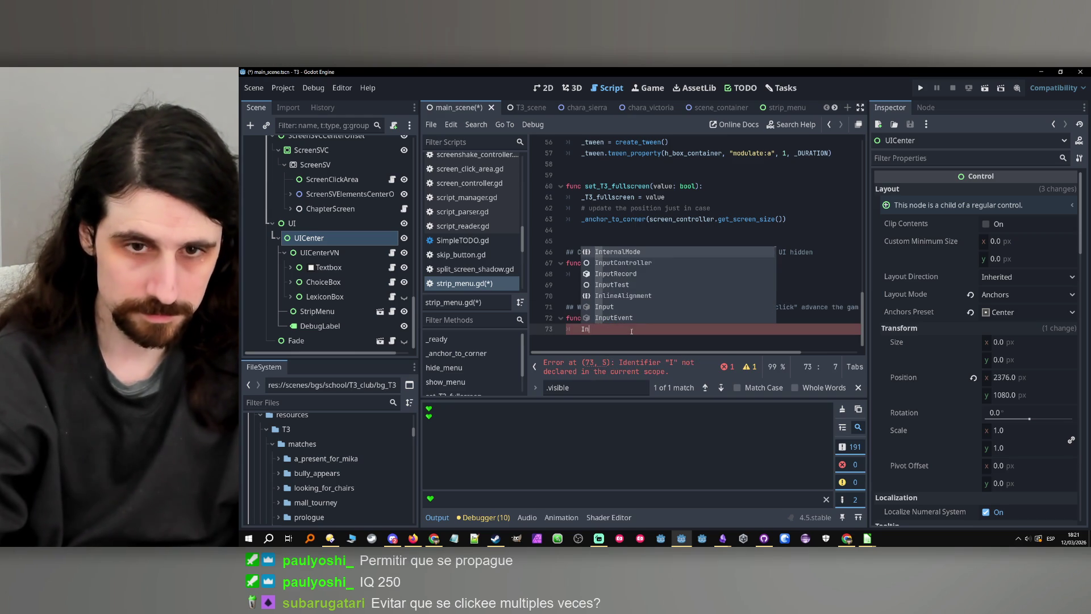
type("put")
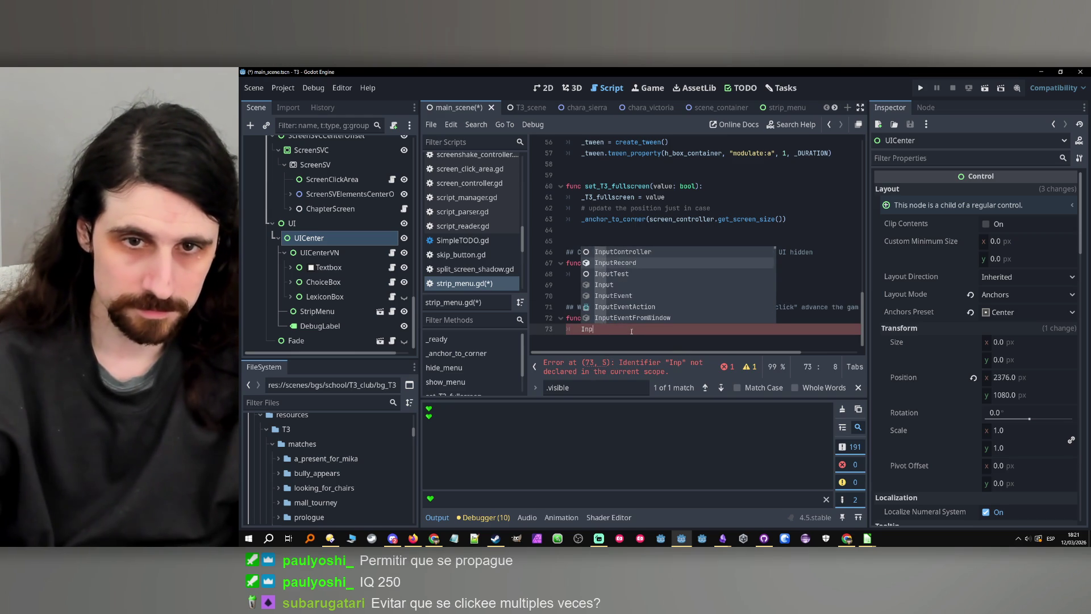
type(".")
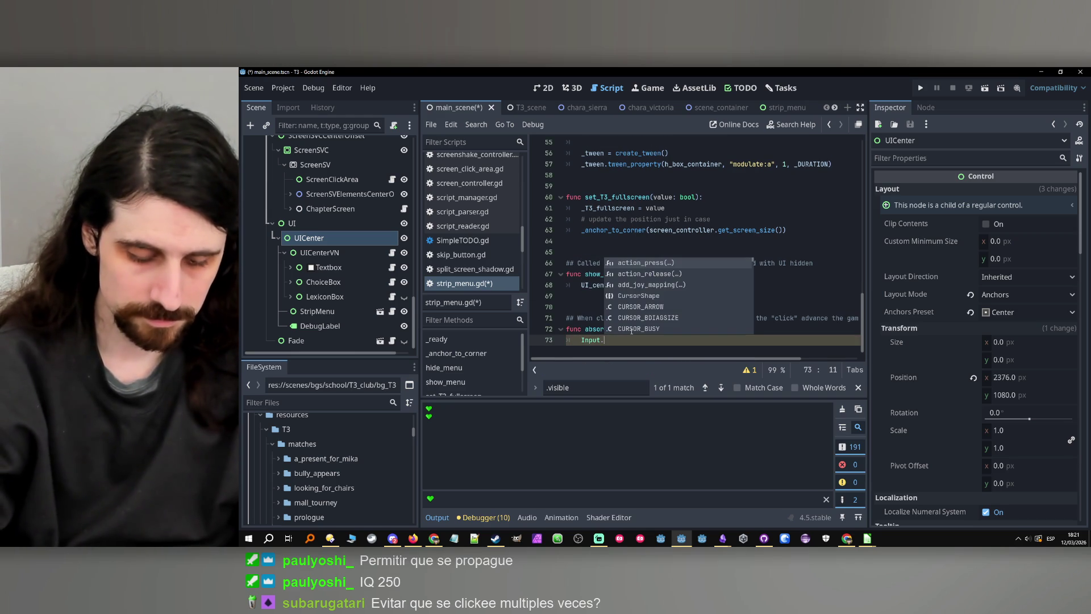
type("ac")
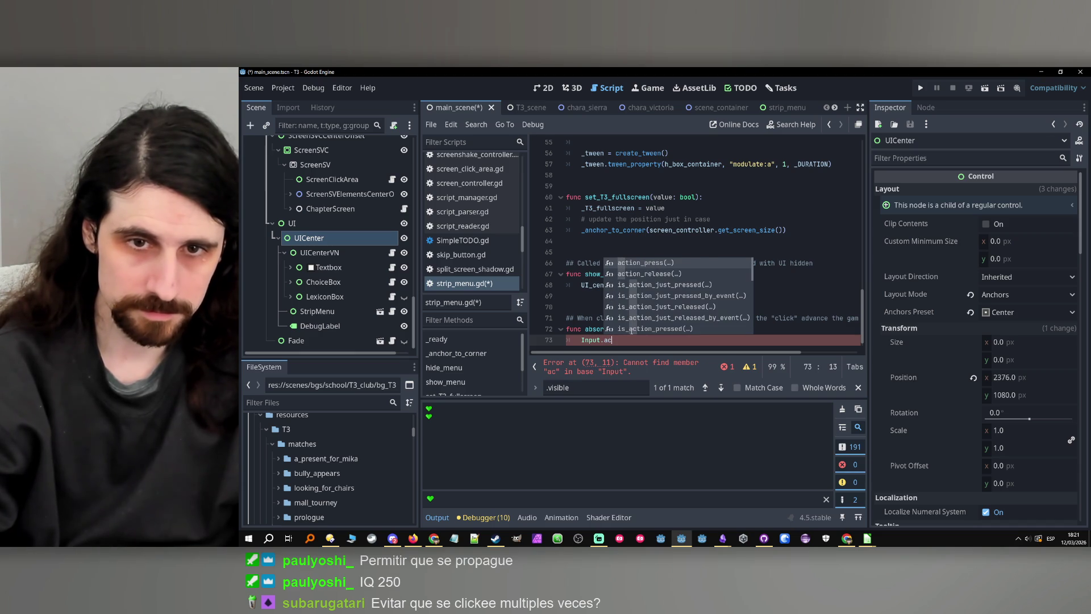
key("BackSpace")
key("BackSpace")
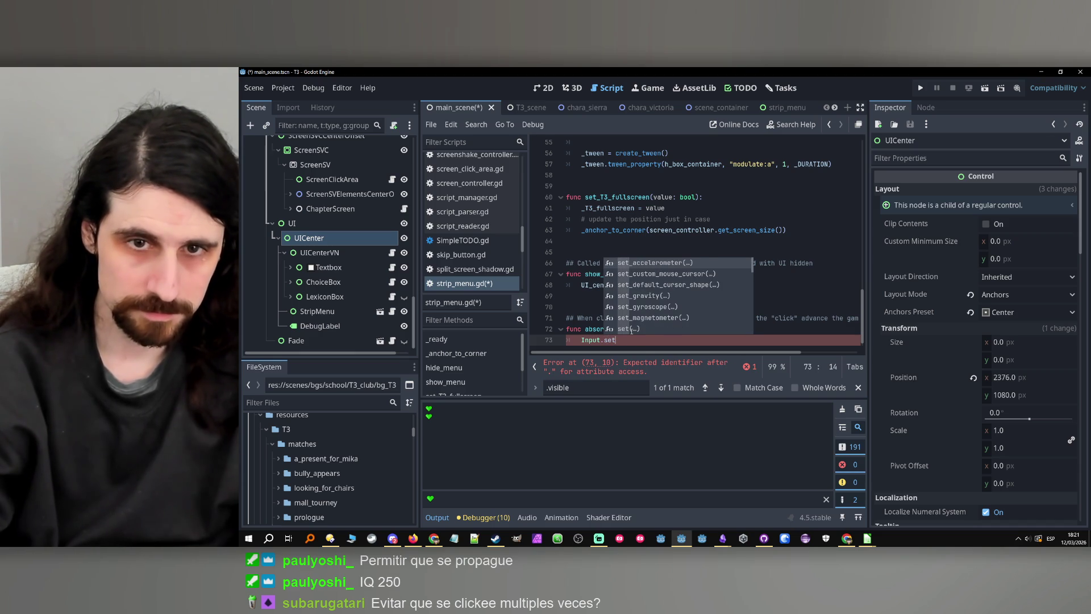
type("_ac")
key("BackSpace")
key("BackSpace")
key("BackSpace")
key("BackSpace")
key("BackSpace")
type("a")
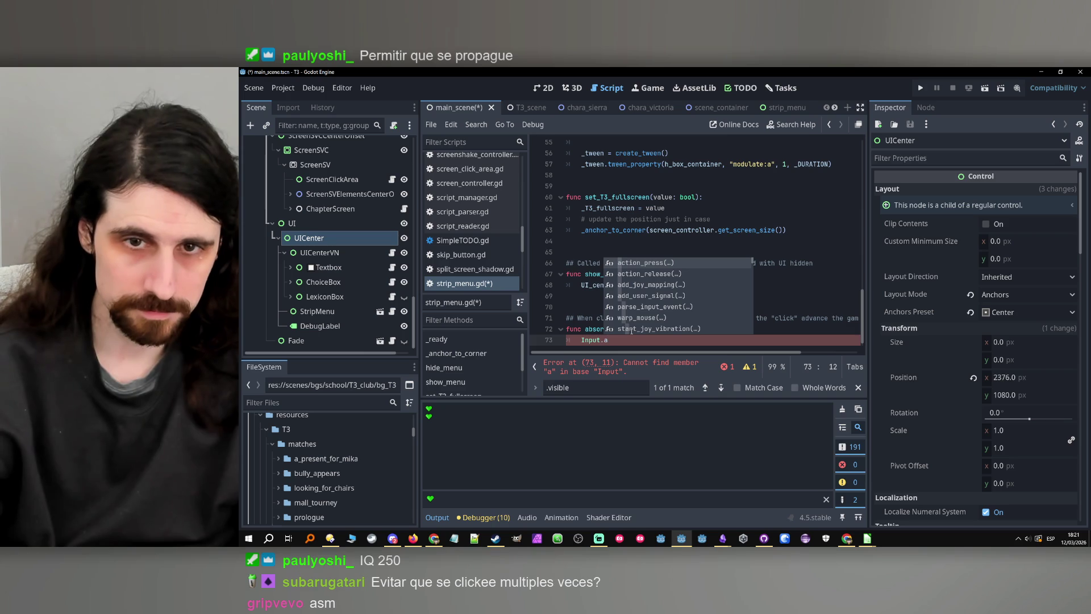
key("BackSpace")
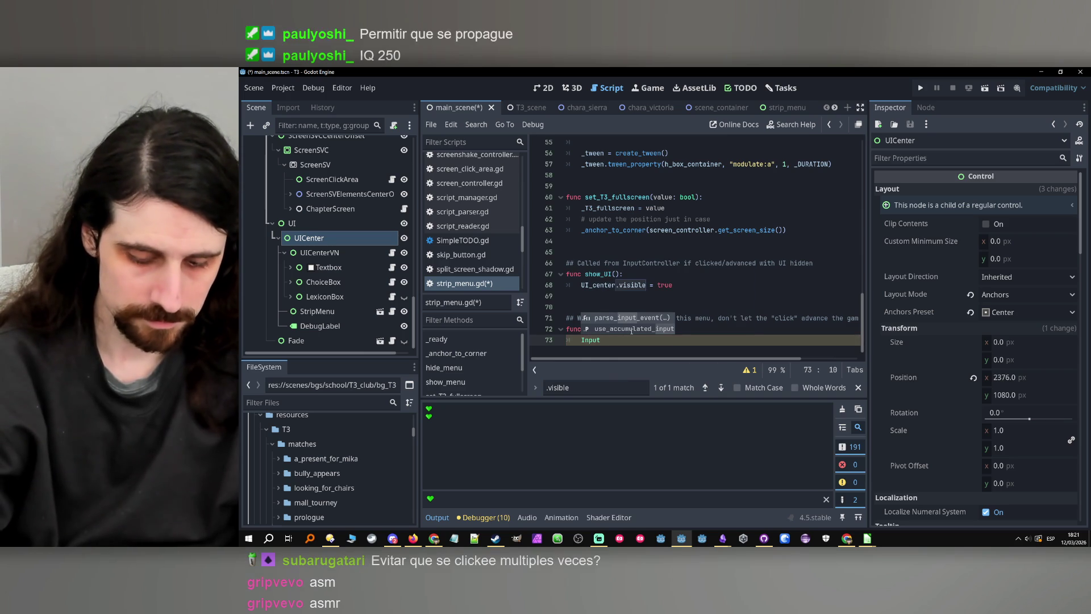
- Complete the line as Input.action_release("click") using autocomplete, then save the script
type(".press")
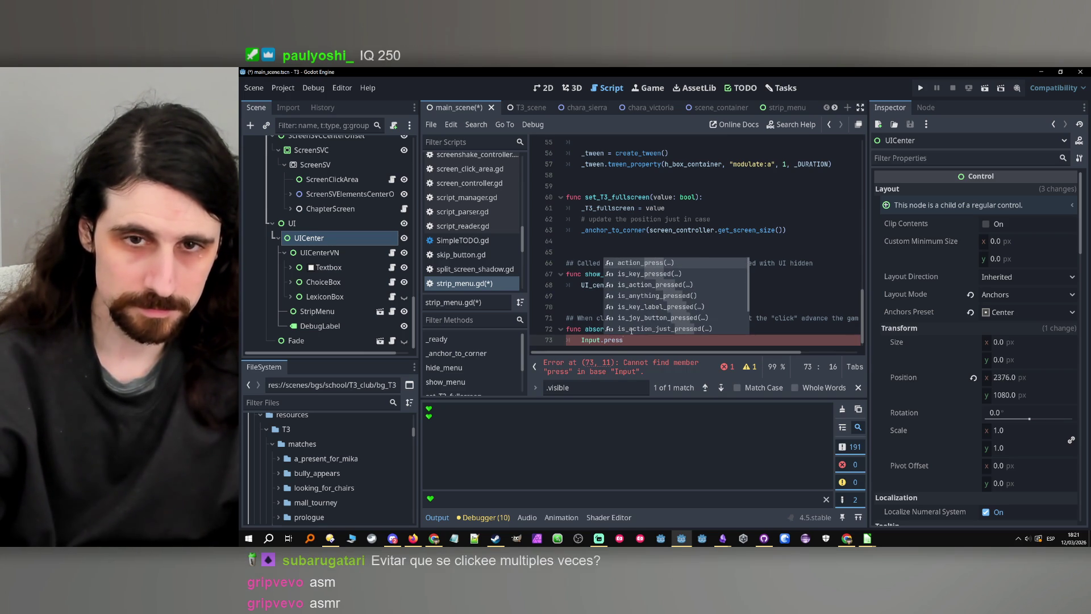
key("BackSpace")
key("BackSpace")
key("BackSpace")
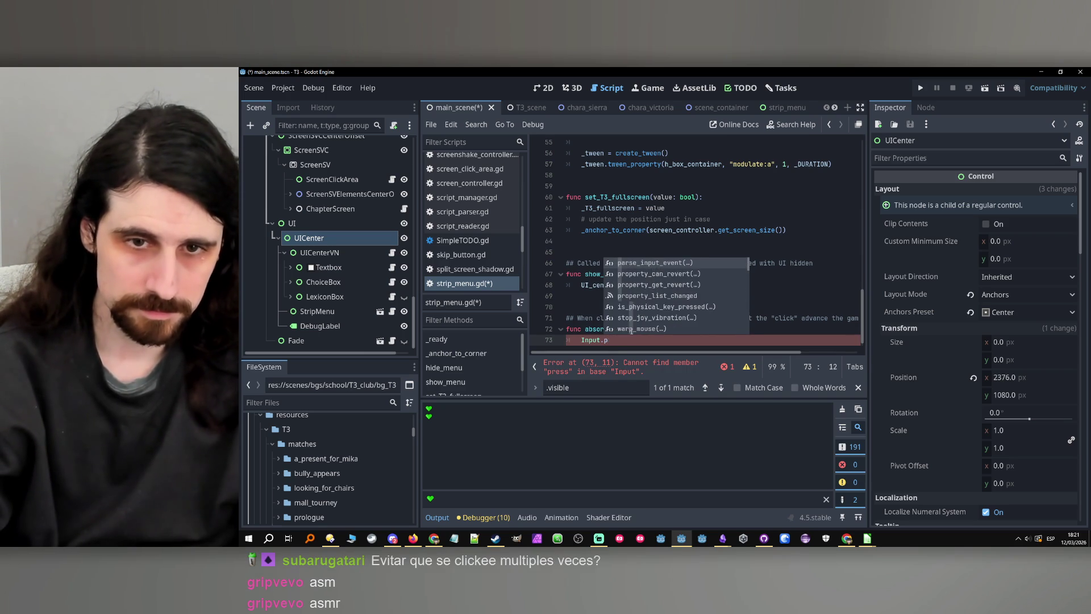
type("action_")
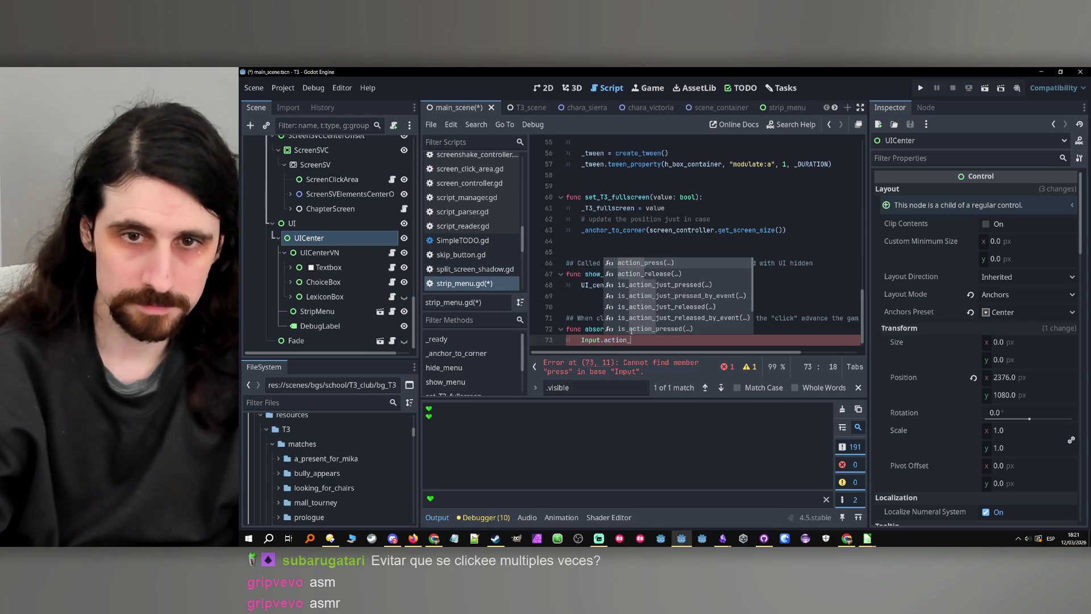
key("Down")
key("Return")
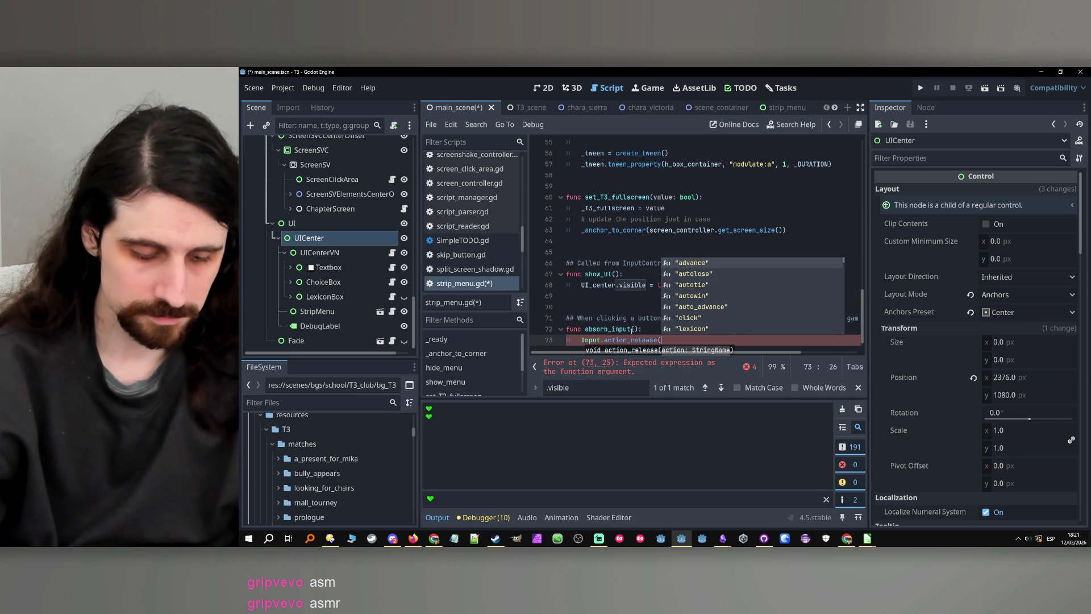
type("\"")
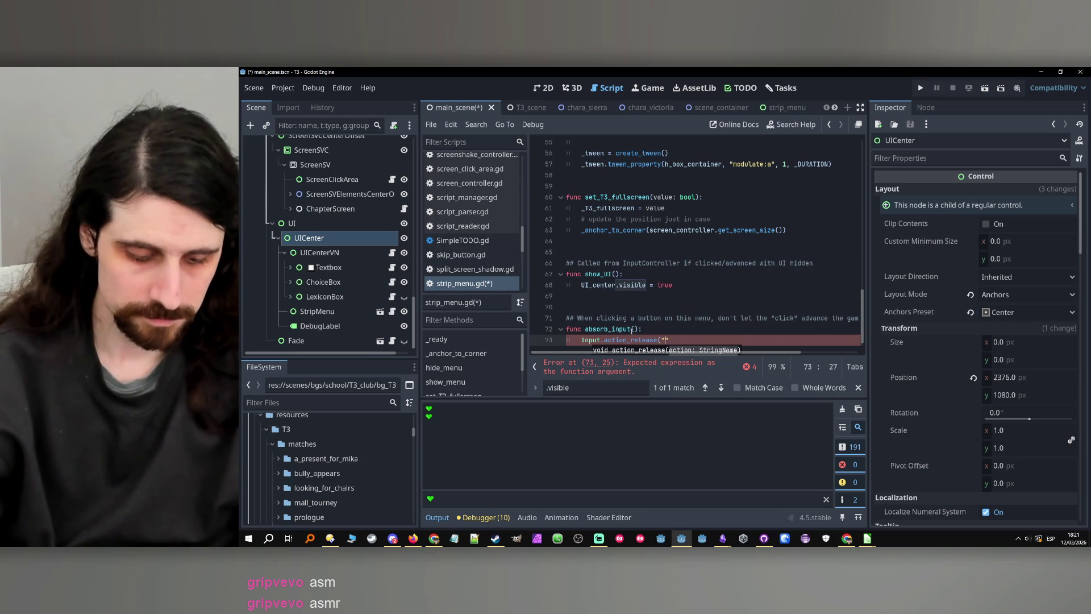
type("click\")")
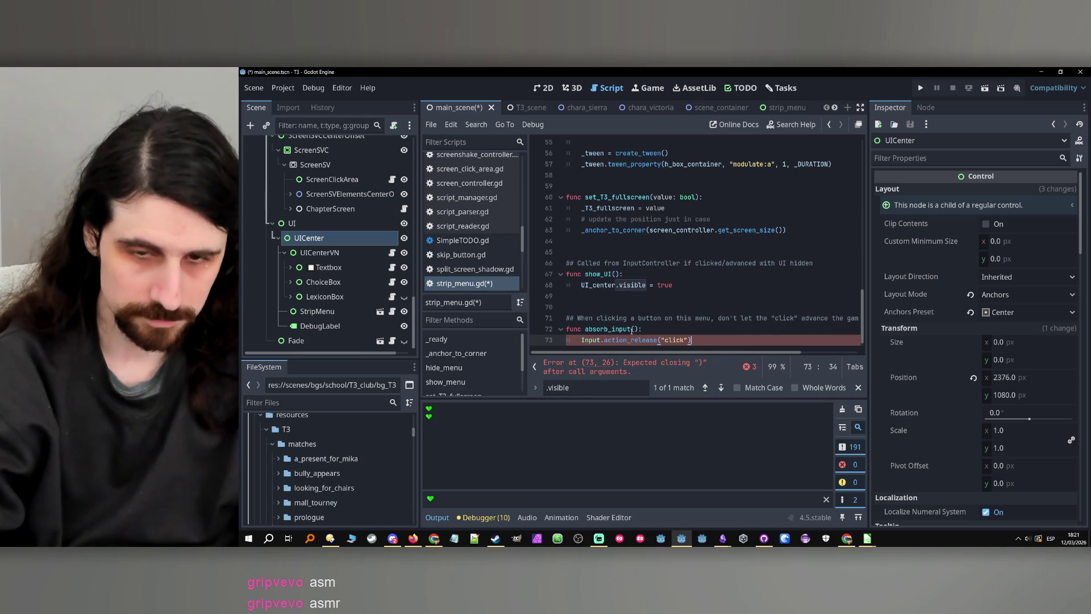
double_click(633, 330)
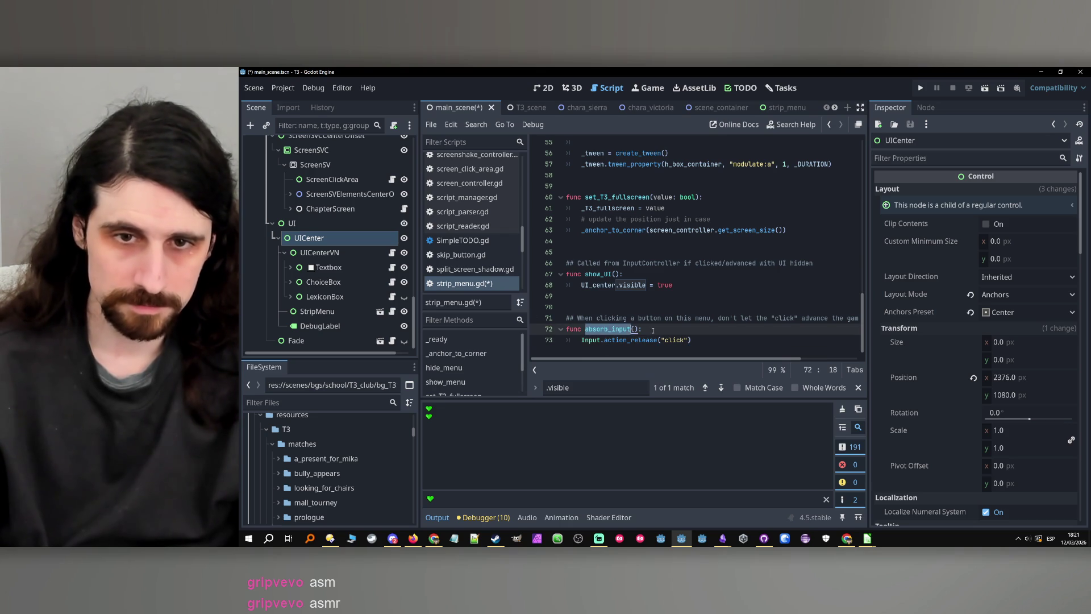
key("ctrl+s")
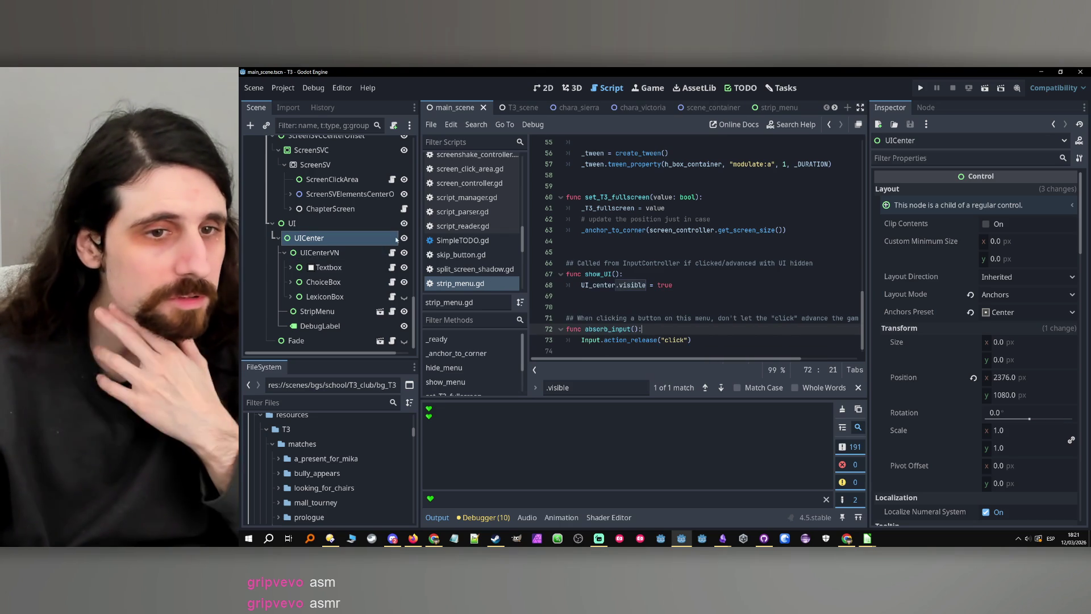
- Open the StripMenu scene and bring up PreviousButton's strip_menu_button.gd script
left_click(360, 311)
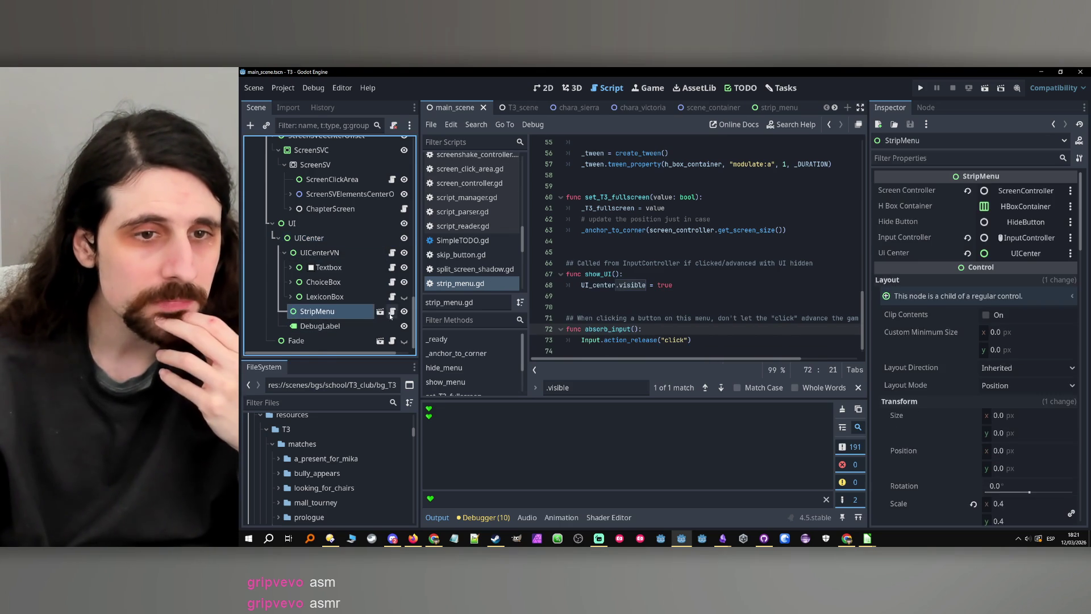
left_click(379, 311)
scroll(364, 284, "up", 1)
left_click(328, 175)
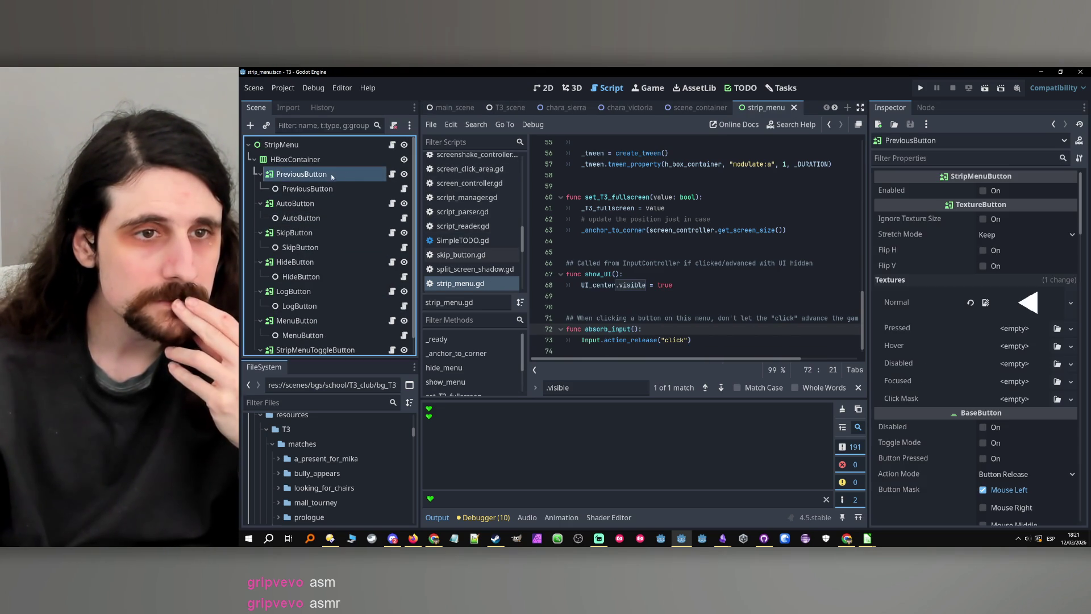
left_click(393, 176)
scroll(649, 219, "up", 6)
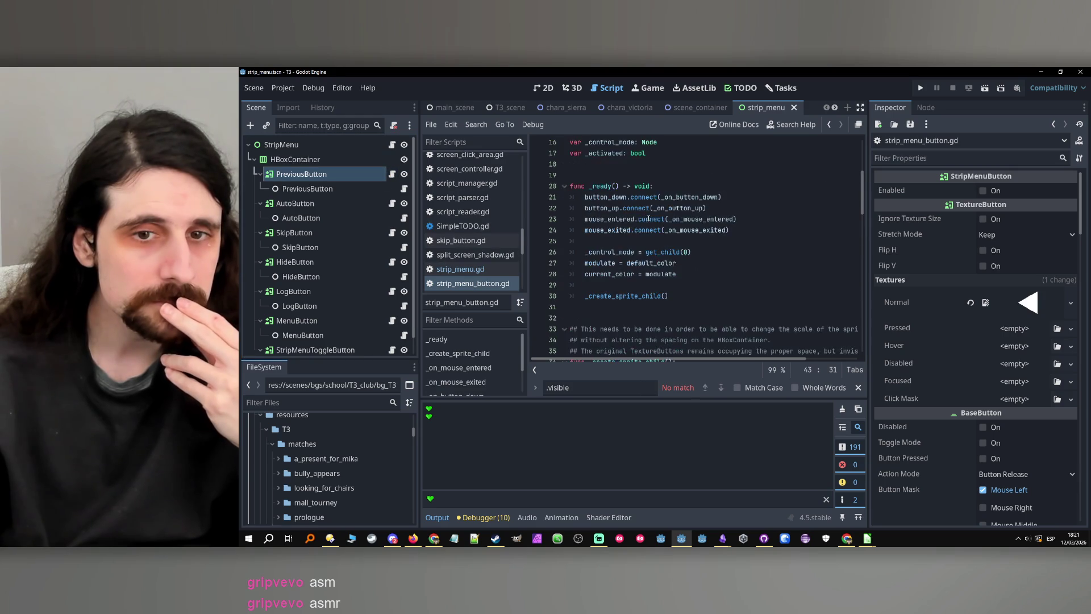
scroll(649, 218, "down", 13)
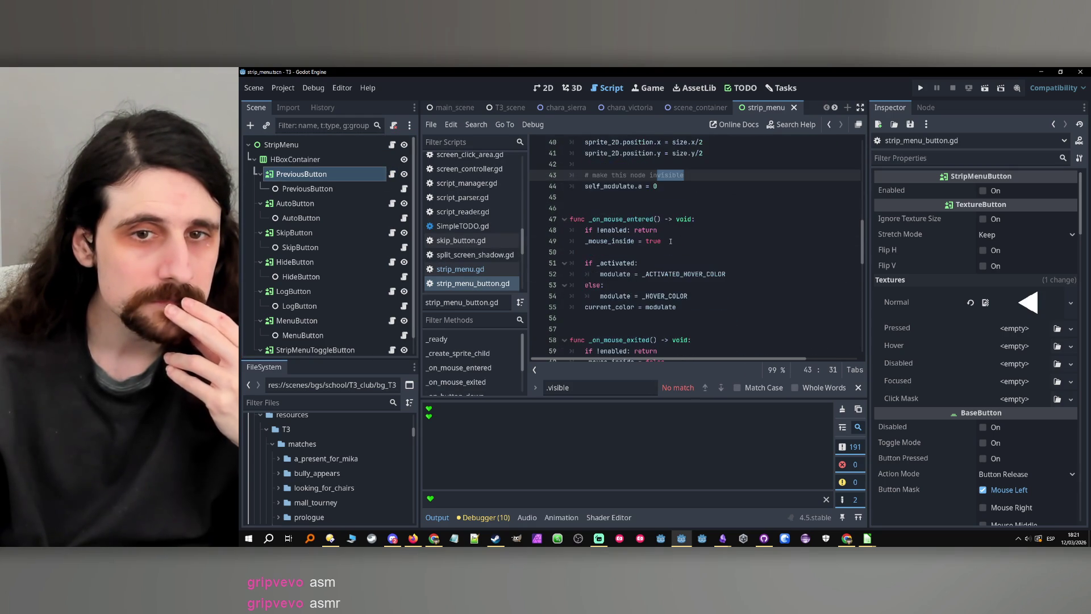
scroll(670, 241, "down", 5)
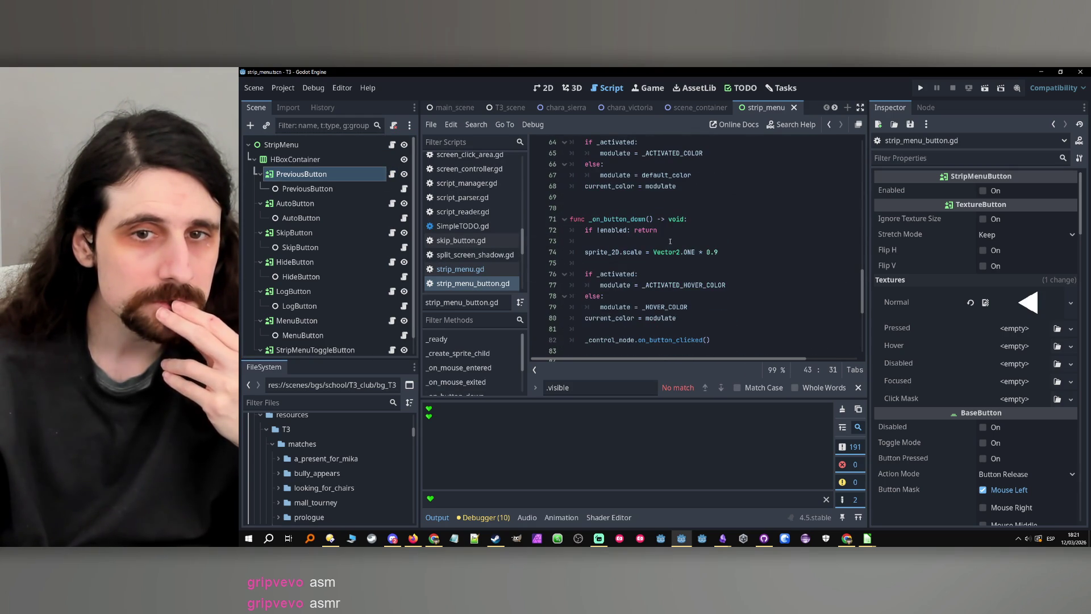
scroll(671, 241, "down", 5)
scroll(671, 241, "up", 6)
- Insert blank lines in _on_button_down right after the 'if !enabled: return' check
left_click(685, 273)
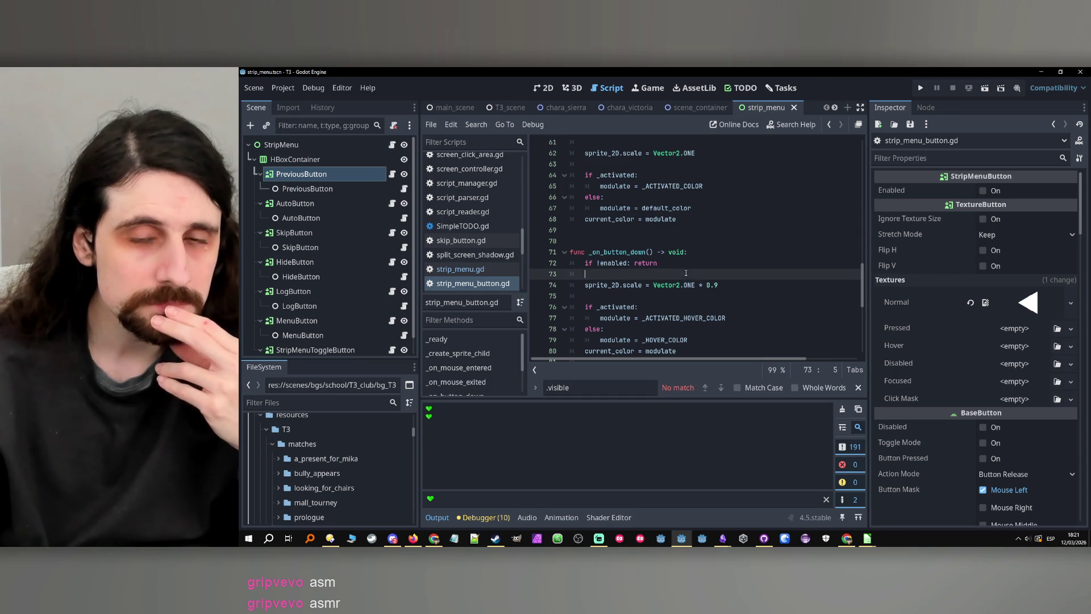
key("Return")
key("Return")
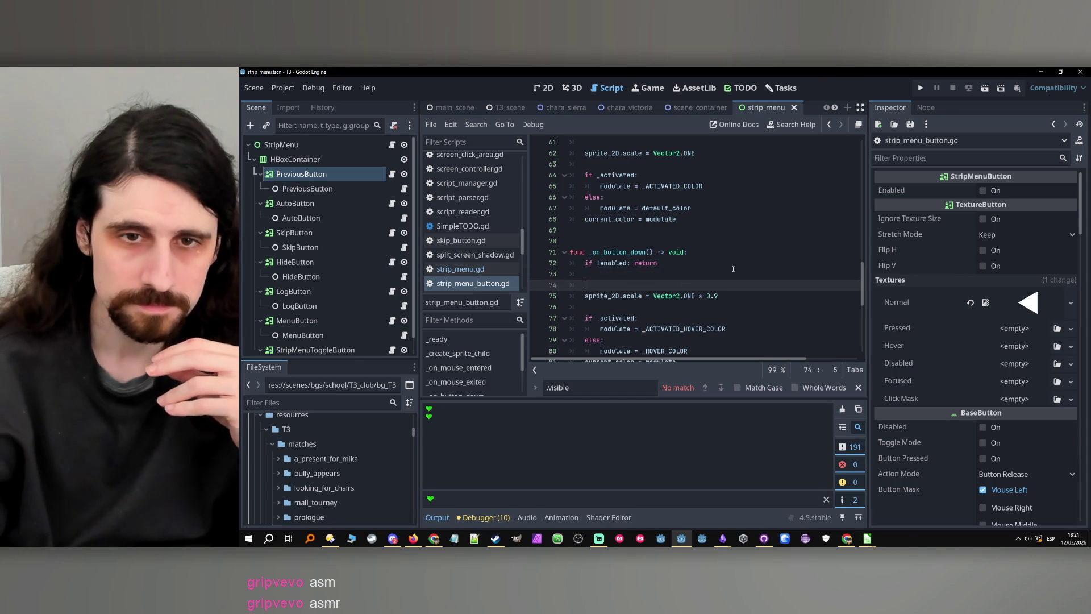
key("Up")
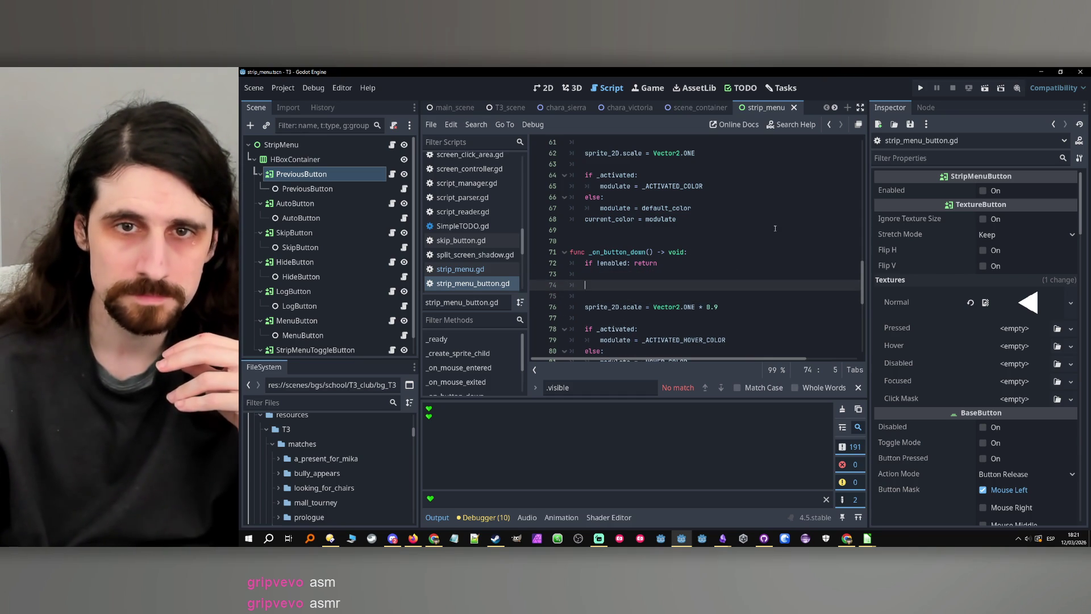
scroll(775, 228, "up", 15)
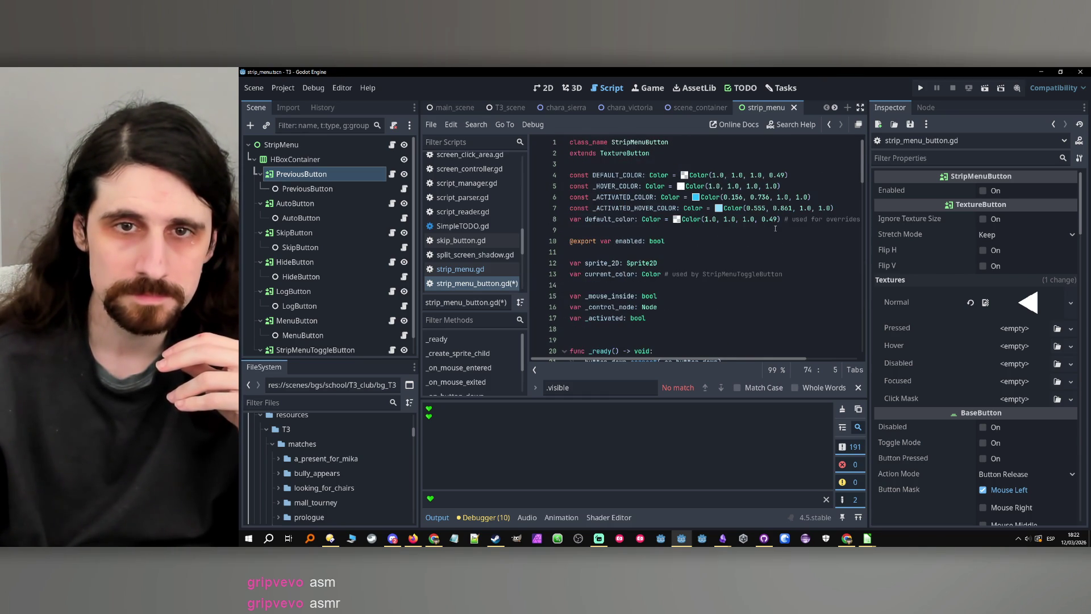
scroll(775, 229, "down", 12)
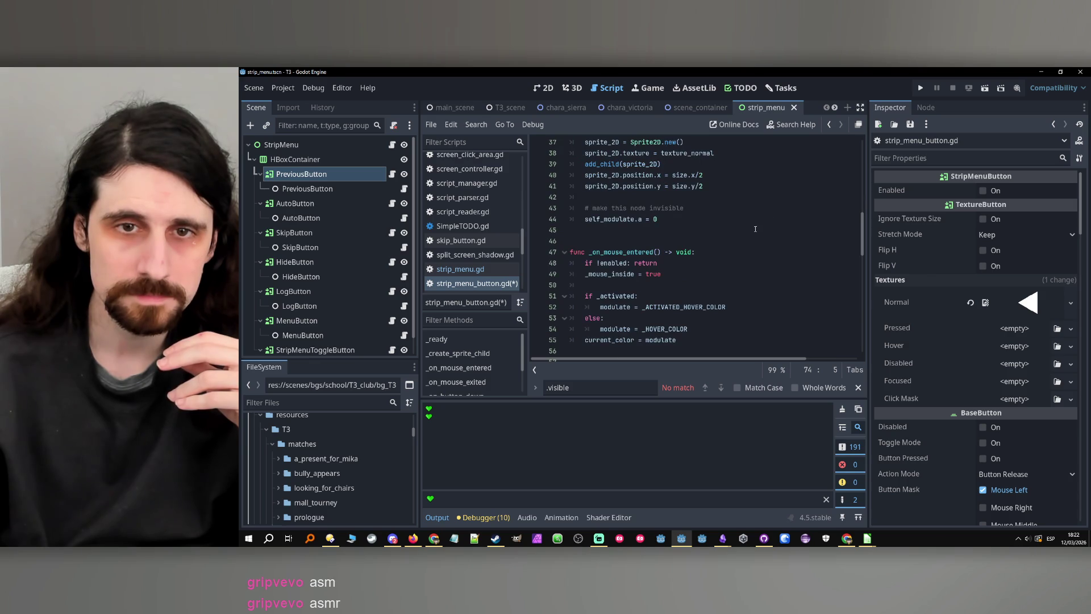
scroll(622, 226, "up", 12)
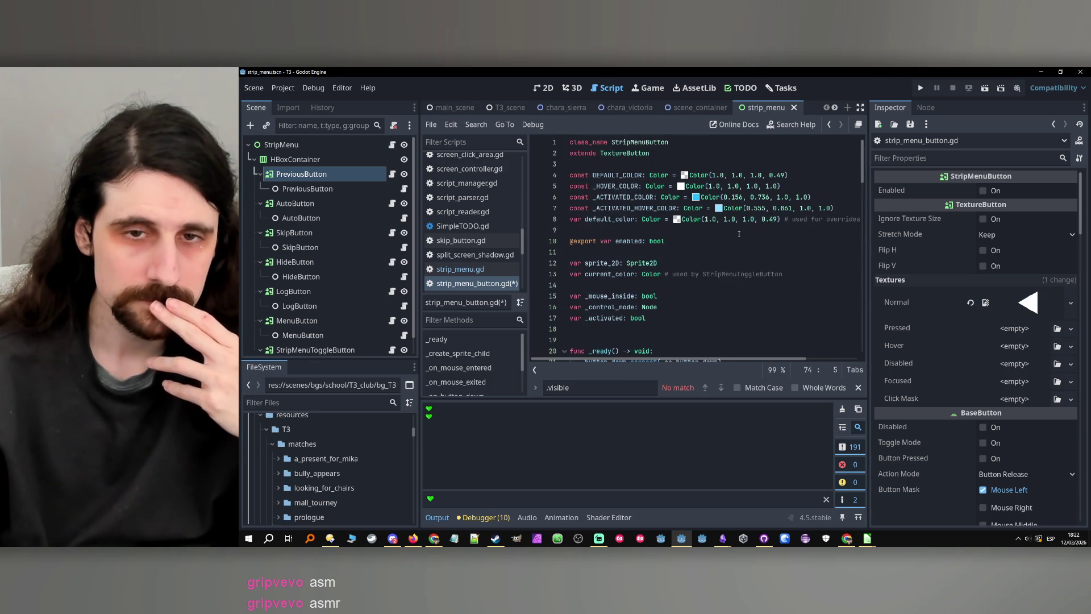
scroll(739, 234, "down", 14)
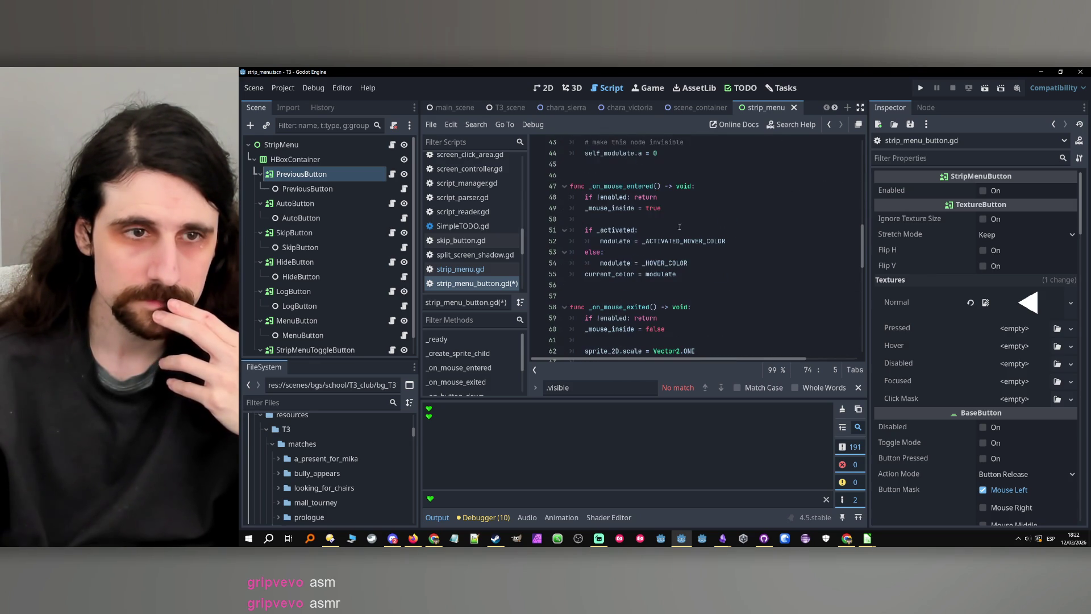
left_click(357, 188)
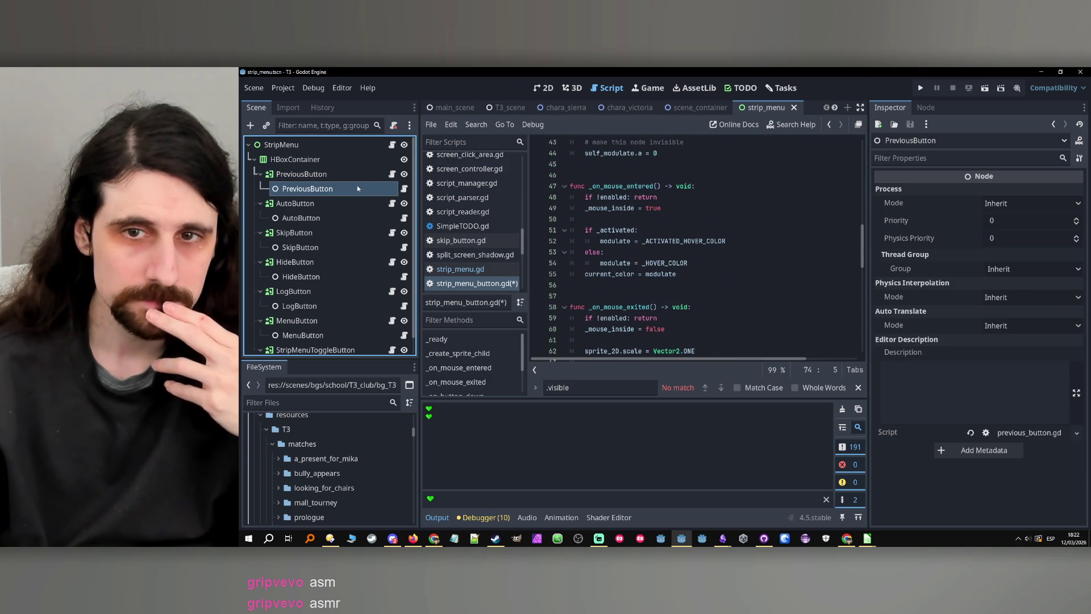
- Review previous_button.gd's rollback press-and-release code, then pick skip_button.gd from the script list
left_click(404, 188)
left_click(734, 206)
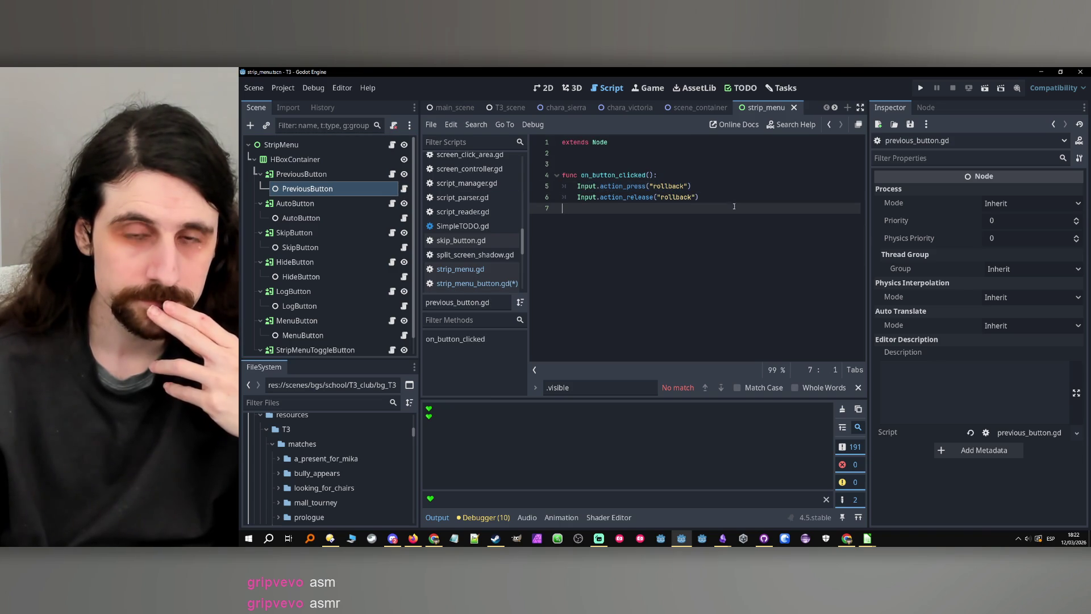
left_click(404, 247)
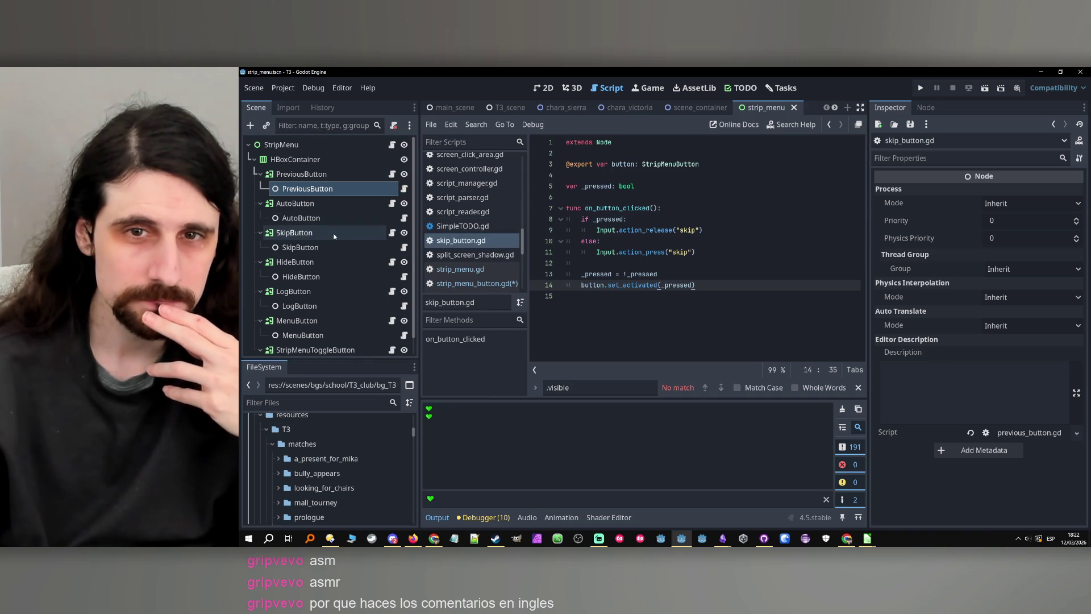
left_click(346, 177)
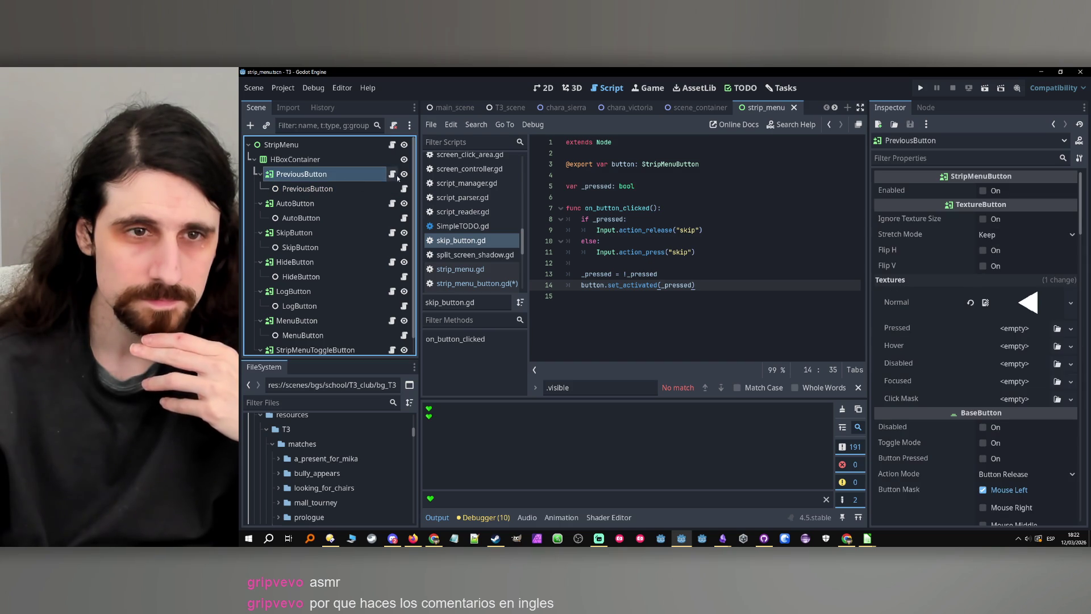
left_click(392, 175)
scroll(689, 247, "up", 5)
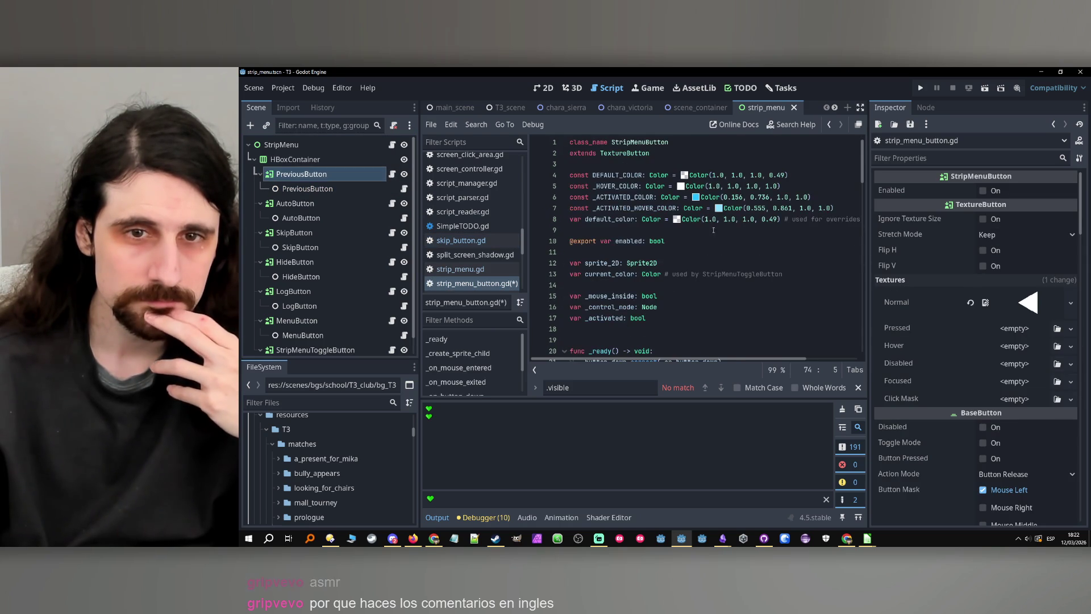
left_click(690, 244)
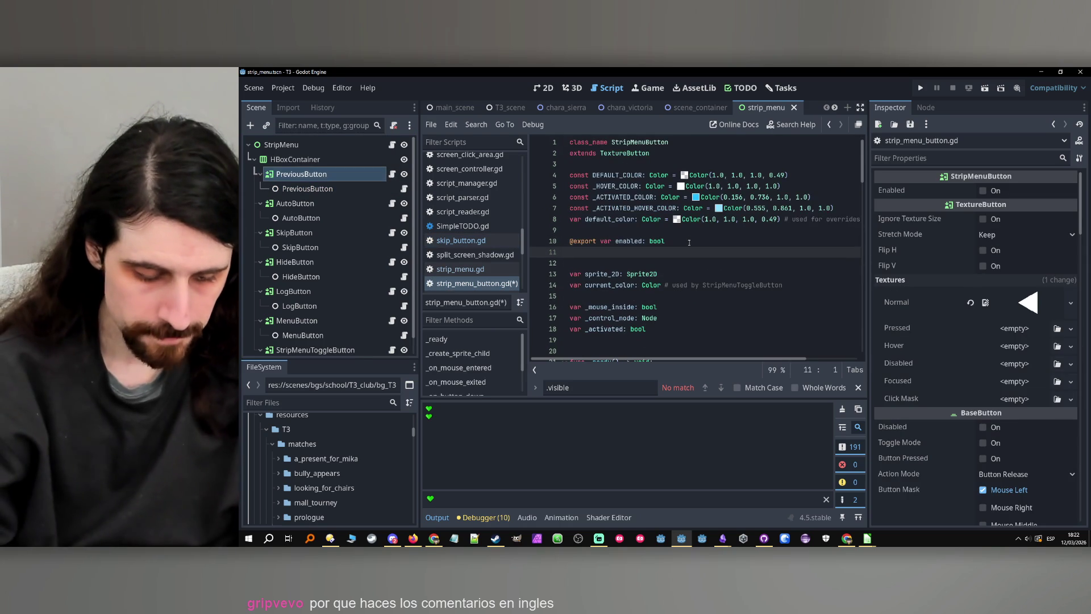
key("Return")
type("@export")
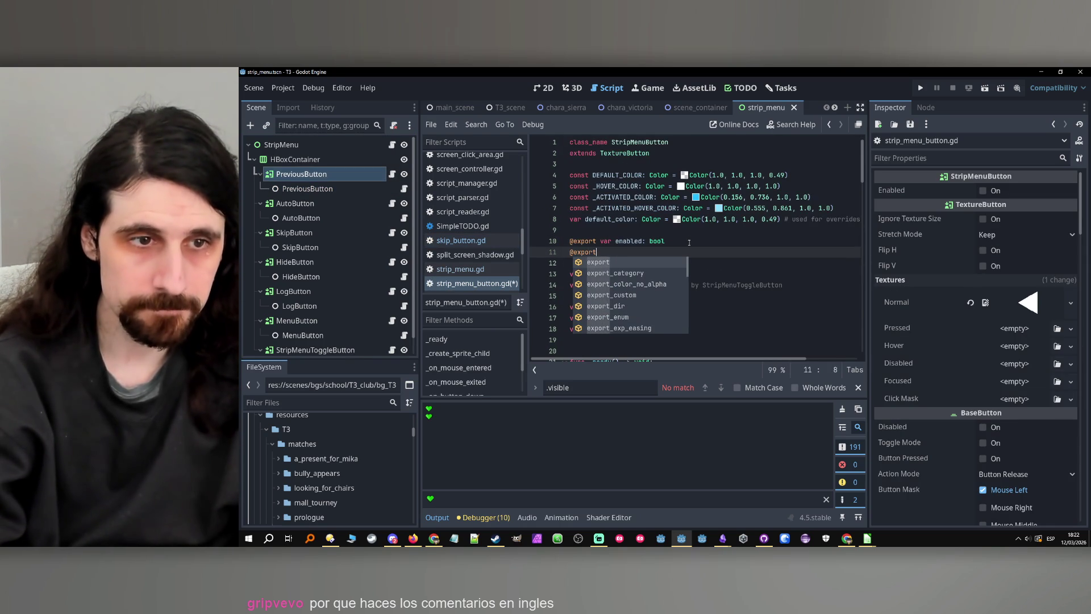
type(" vat s")
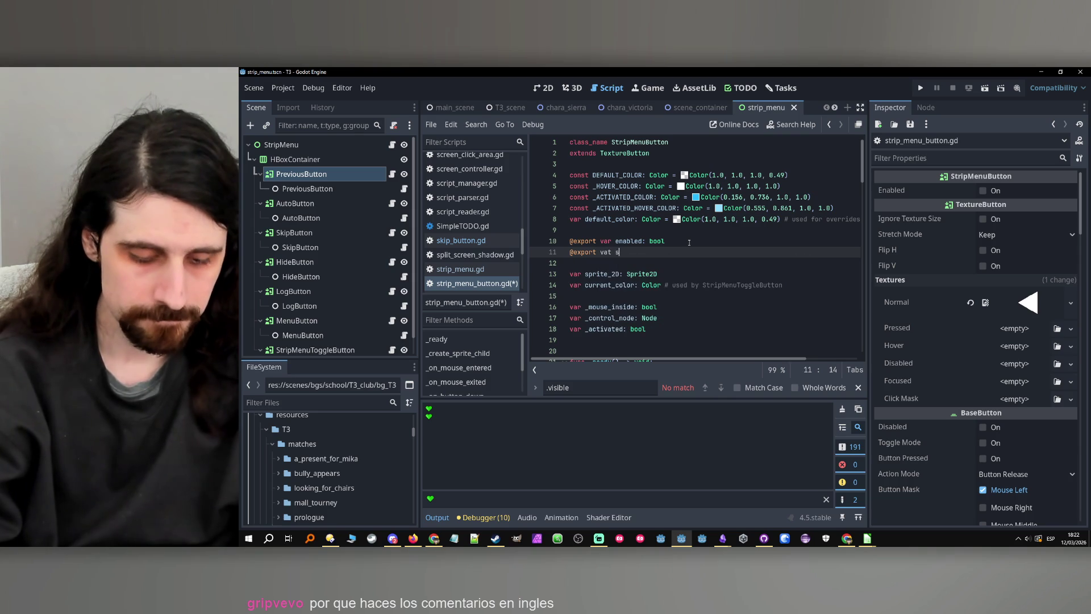
type("trip_menu")
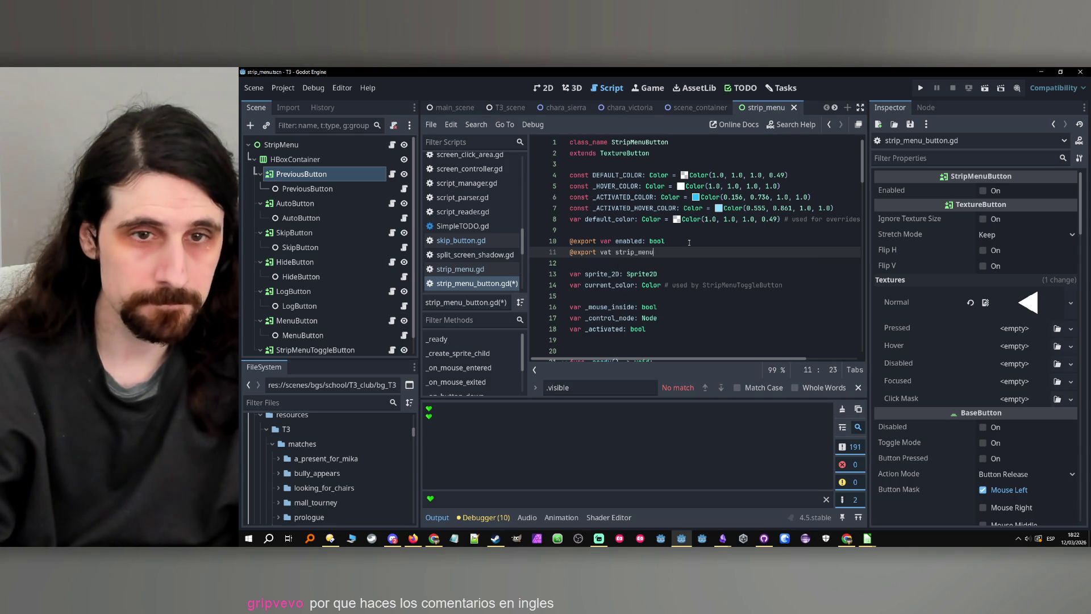
type(":")
- Correct 'vat' to 'var', type the variable as StripMenu, and save
key("Left")
key("Left")
key("Left")
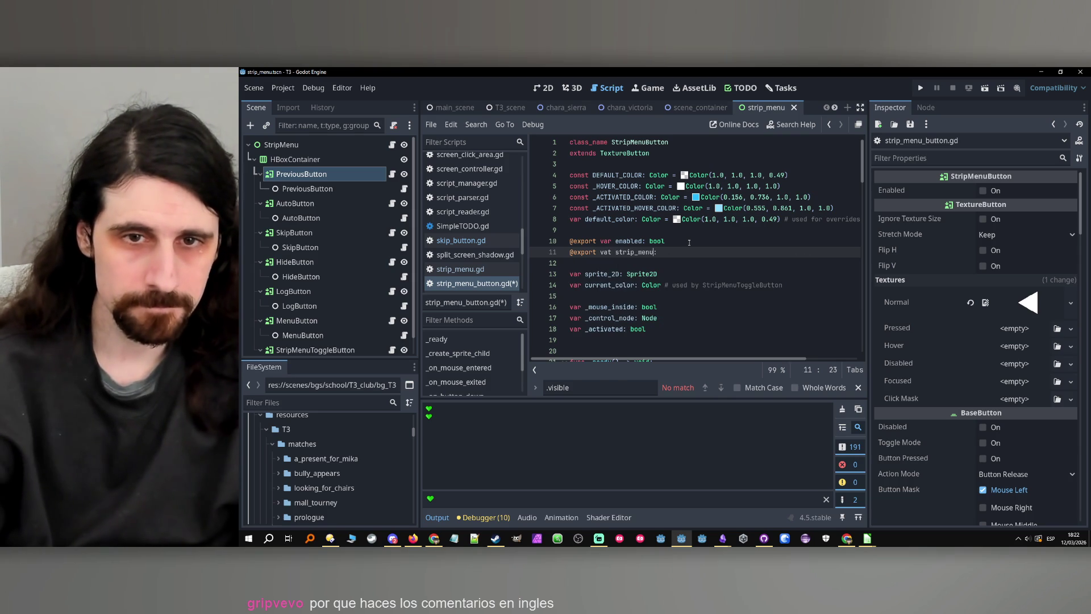
key("BackSpace")
type("r")
key("Right")
key("Right")
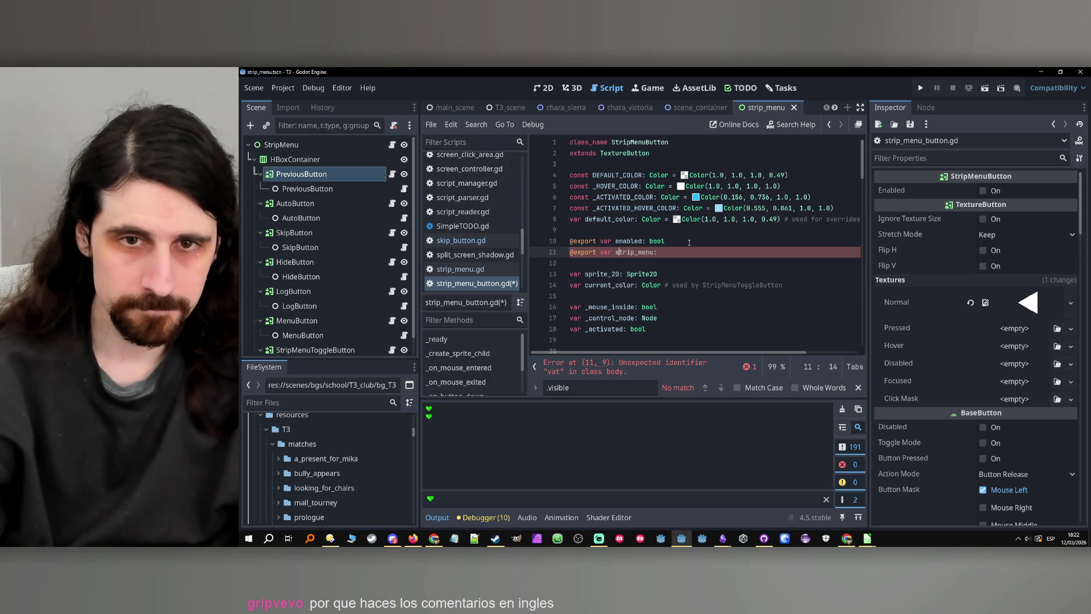
key("End")
type("Stripm")
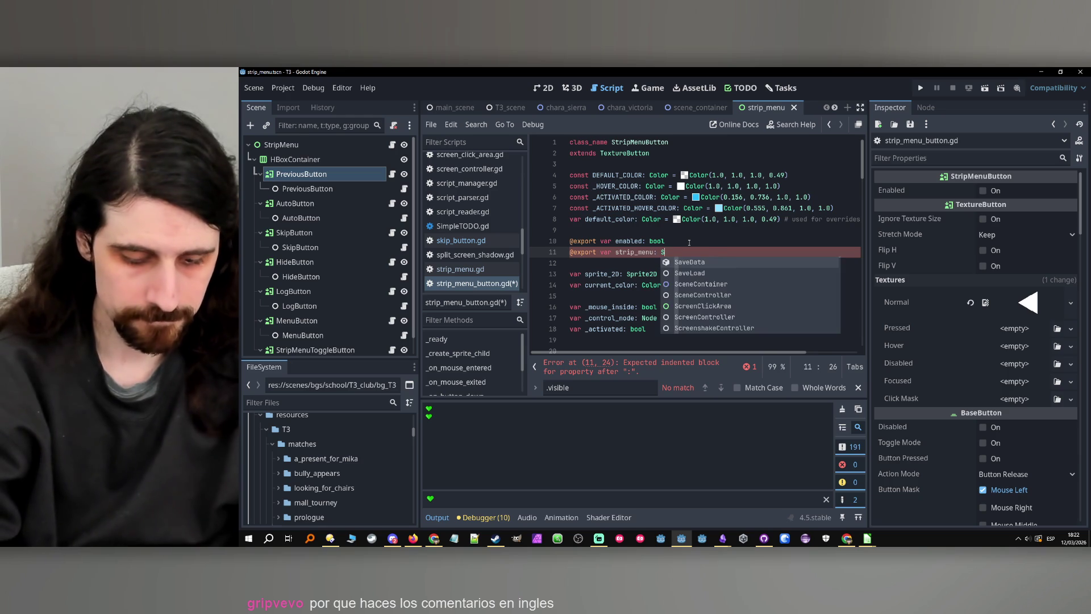
key("Return")
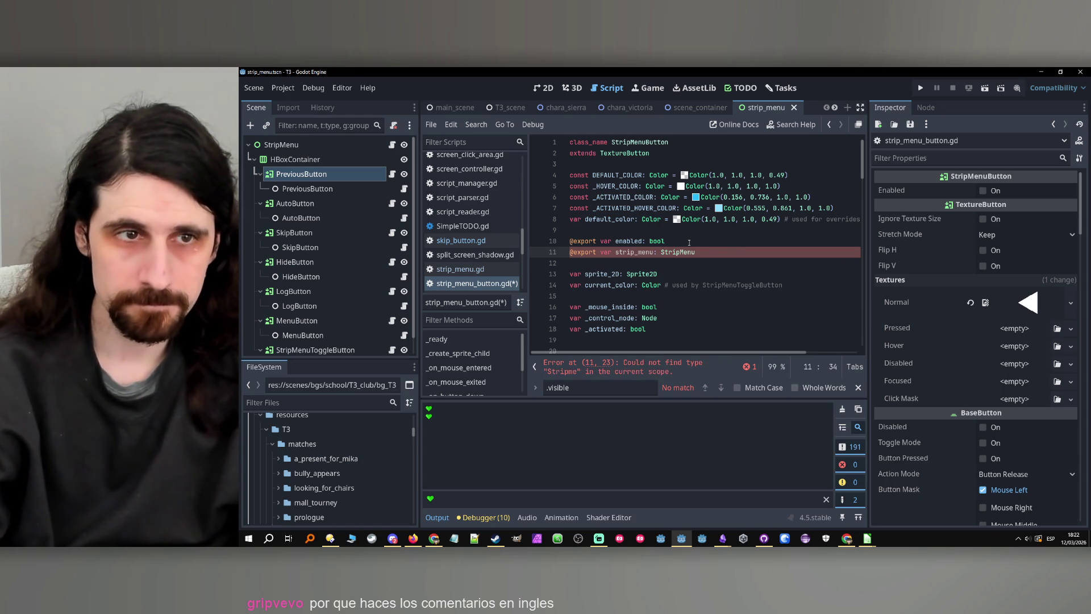
key("ctrl+s")
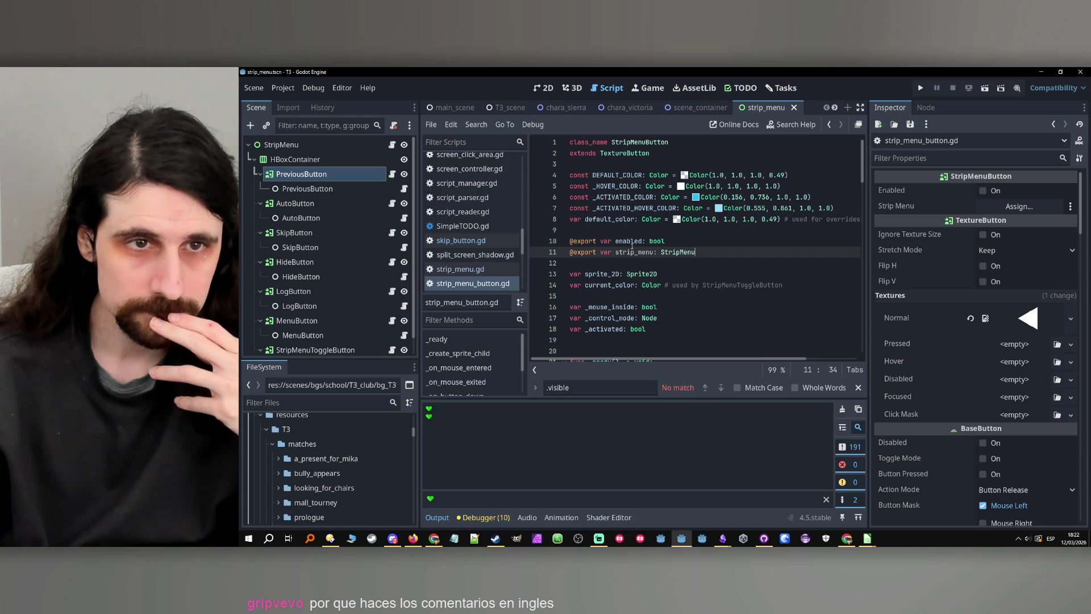
left_click(392, 145)
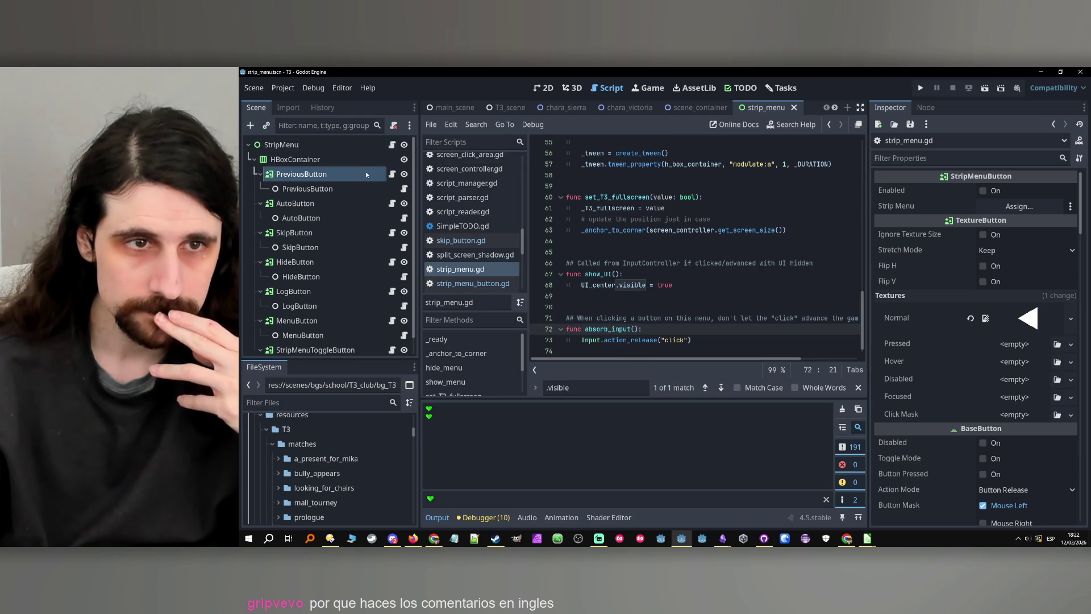
- Add strip_menu.absorb_input() to _on_button_down after the enabled check and save
left_click(392, 174)
scroll(666, 244, "up", 6)
left_click(626, 274)
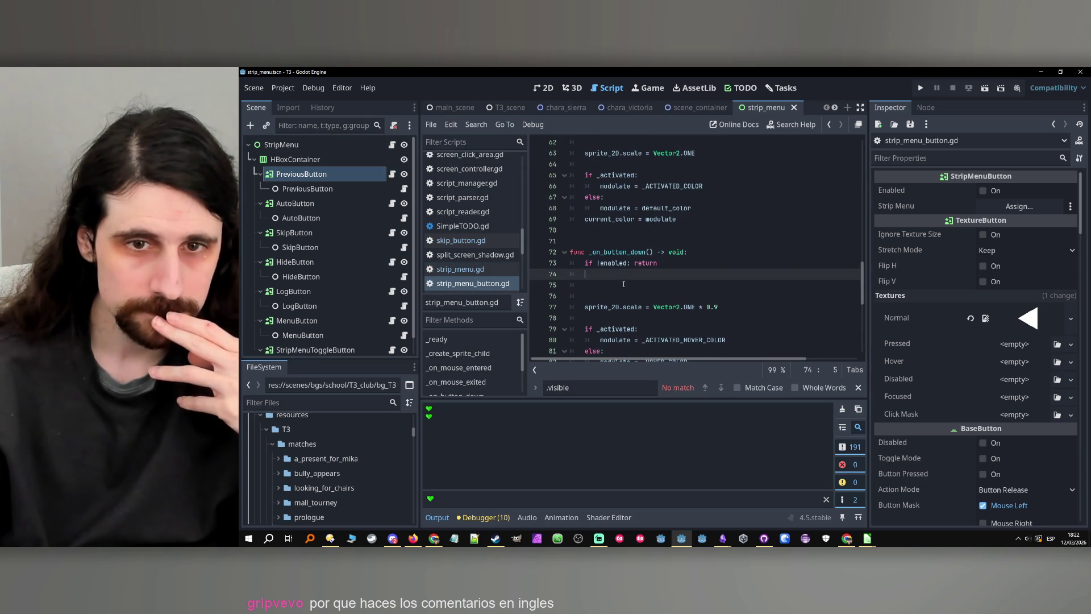
key("Down")
type("strip_")
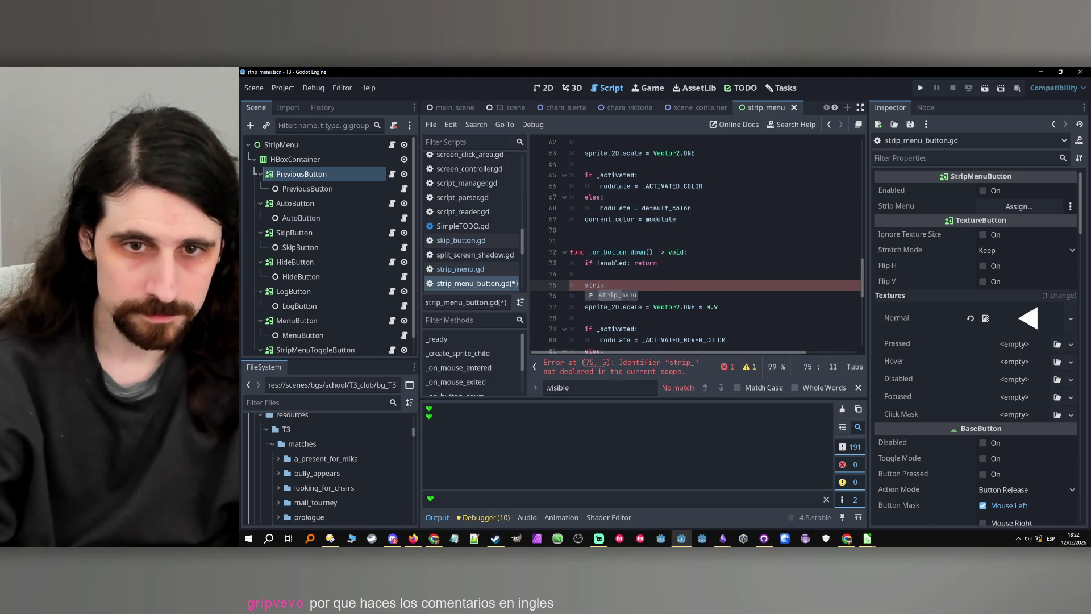
type("menu.absorb_input")
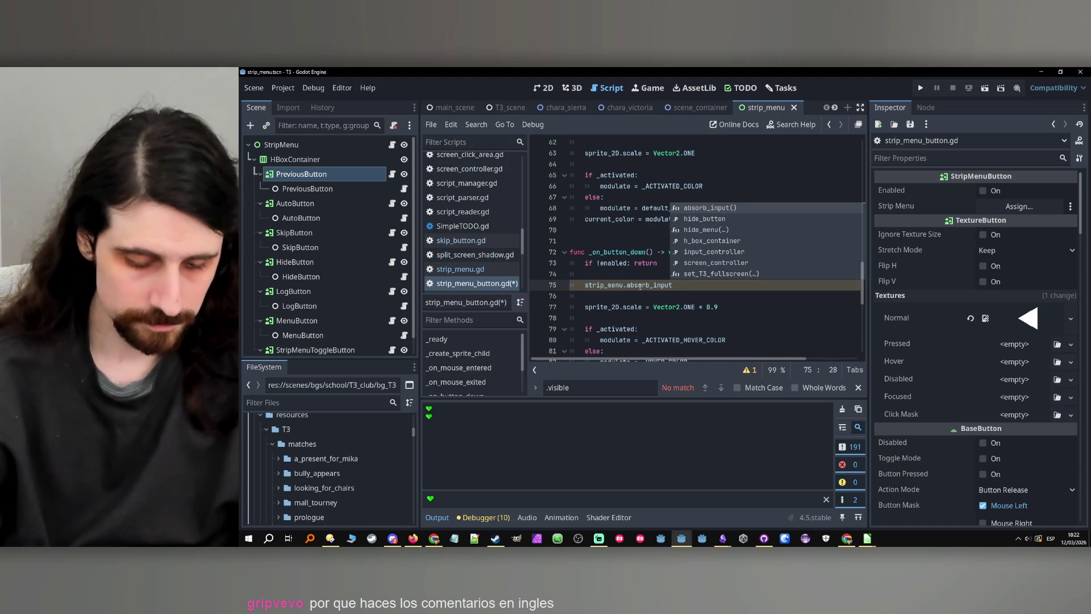
type("()")
key("ctrl+s")
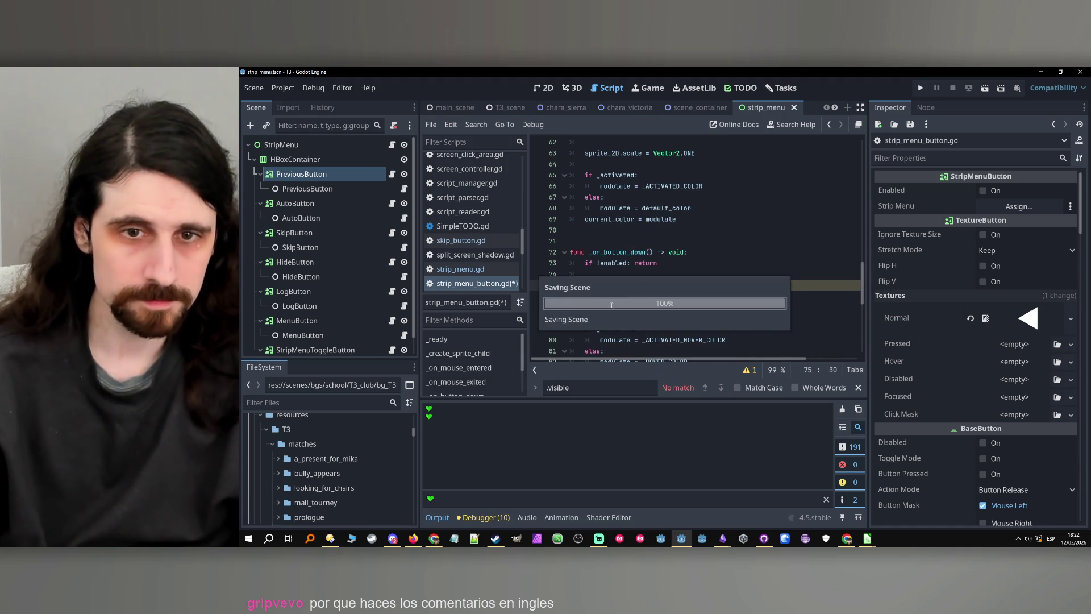
key("Up")
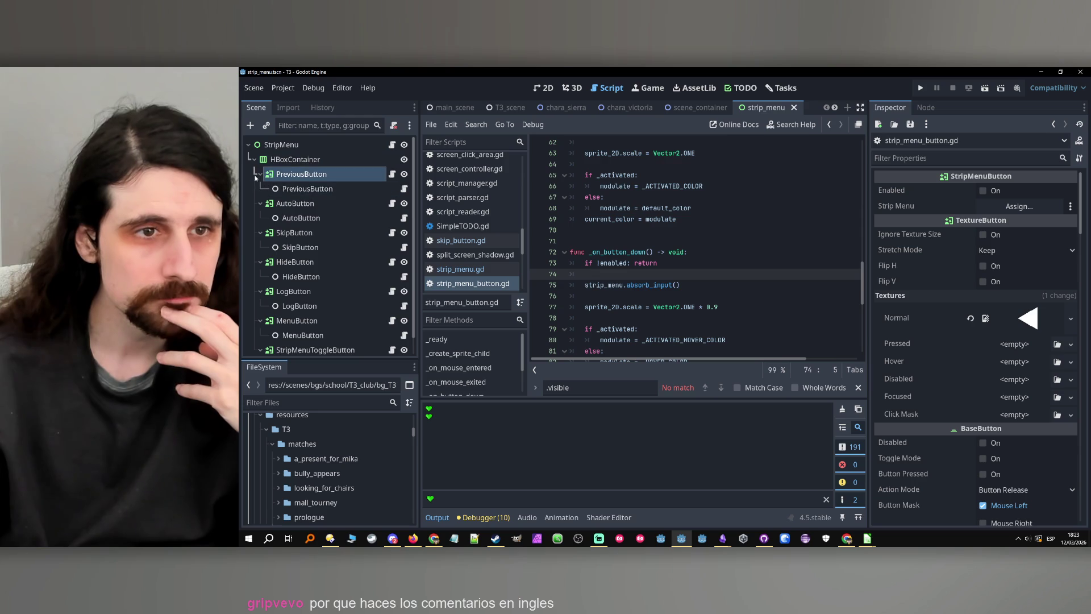
- Collapse the seven strip buttons, select them all, and assign StripMenu as their Strip Menu
left_click(259, 174)
left_click(259, 189)
left_click(260, 203)
left_click(260, 218)
left_click(259, 232)
left_click(260, 248)
left_click(260, 261)
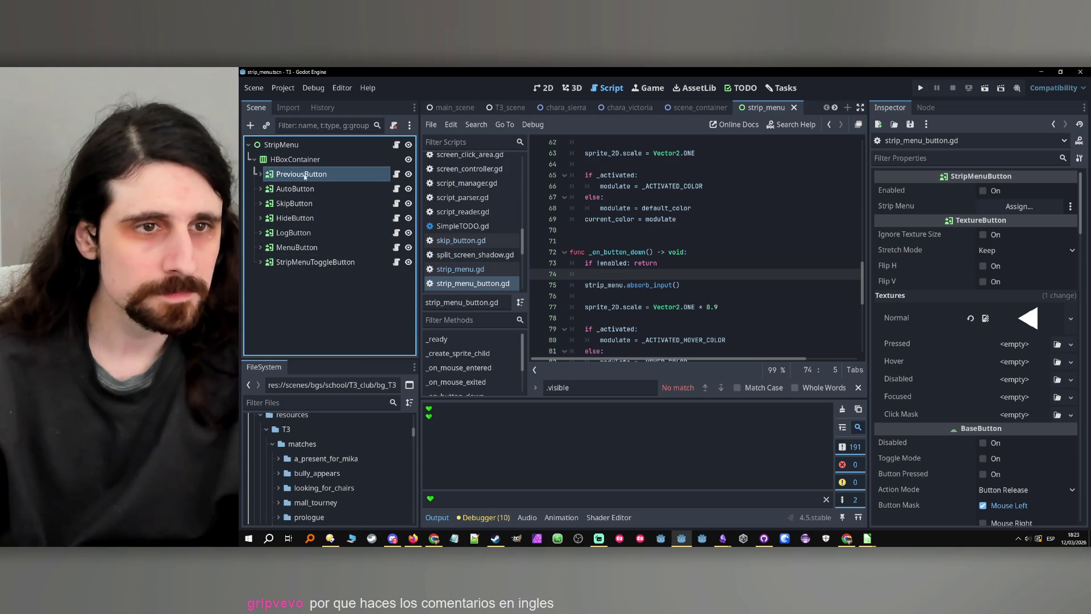
left_click(304, 175)
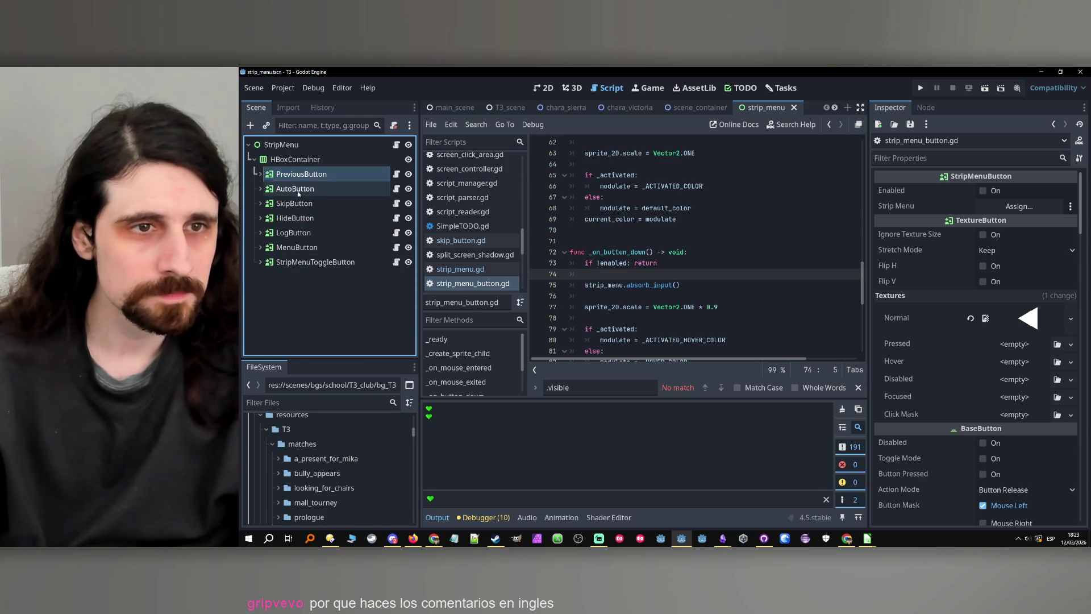
left_click(311, 261, "shift")
left_click_drag(282, 145, 1015, 205)
- Verify each button's Strip Menu assignment, then run the project to test
left_click(301, 174)
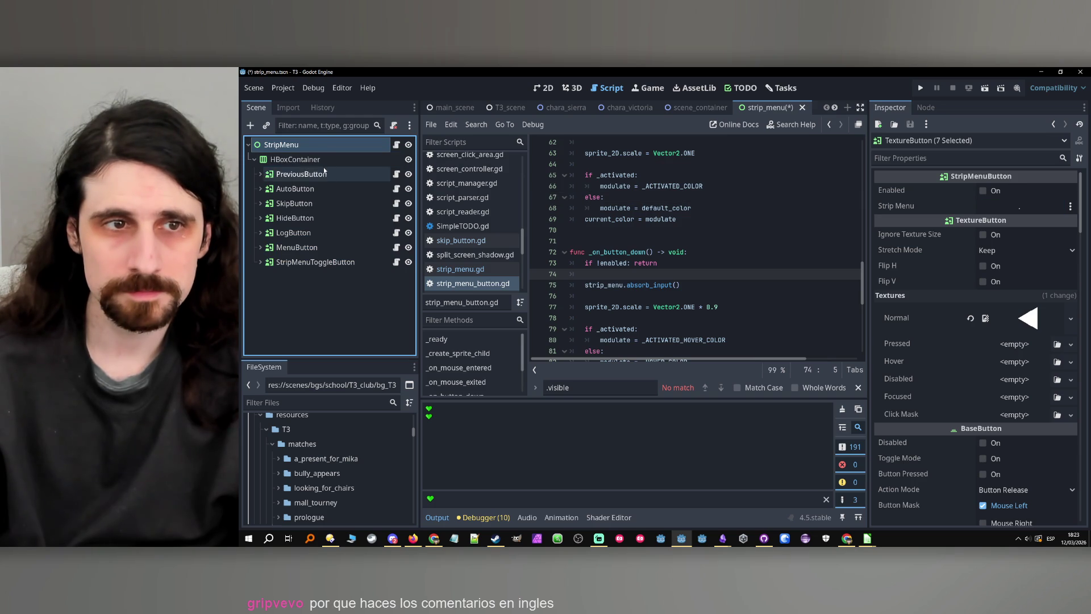
left_click(322, 189)
left_click(321, 217)
left_click(322, 233)
left_click(322, 248)
left_click(324, 262)
left_click(335, 298)
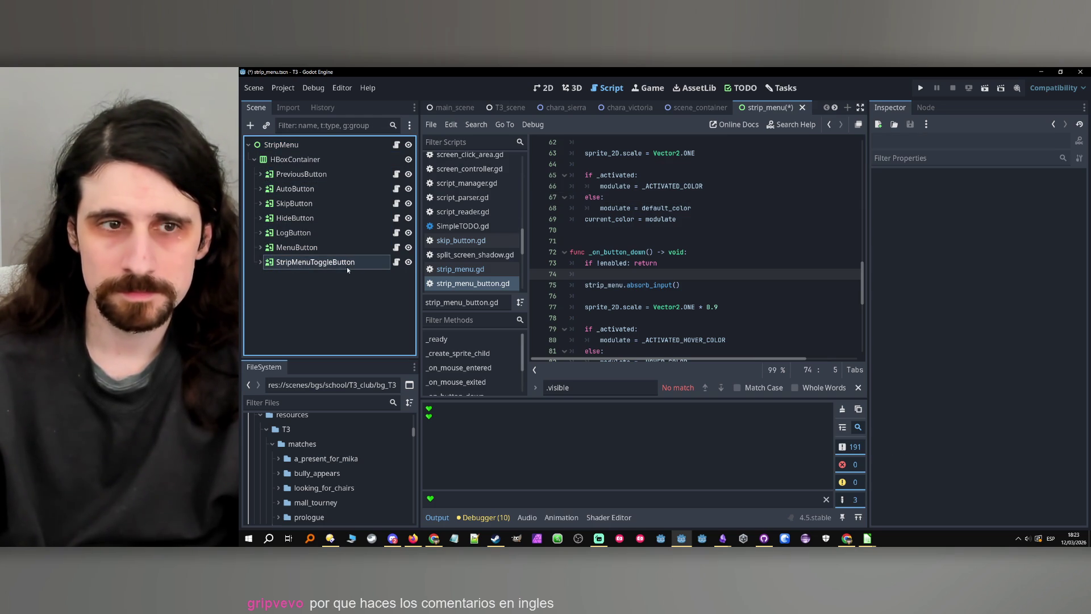
left_click(921, 88)
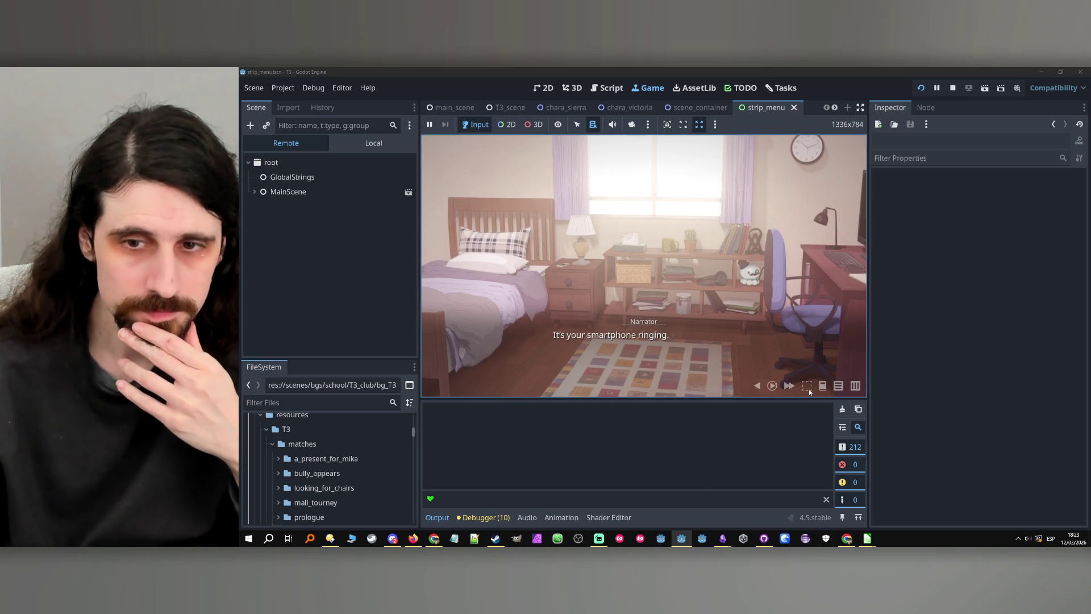
- Click the strip menu over the dialogue in the running game, then stop it with F8
left_click(858, 378)
key("F8")
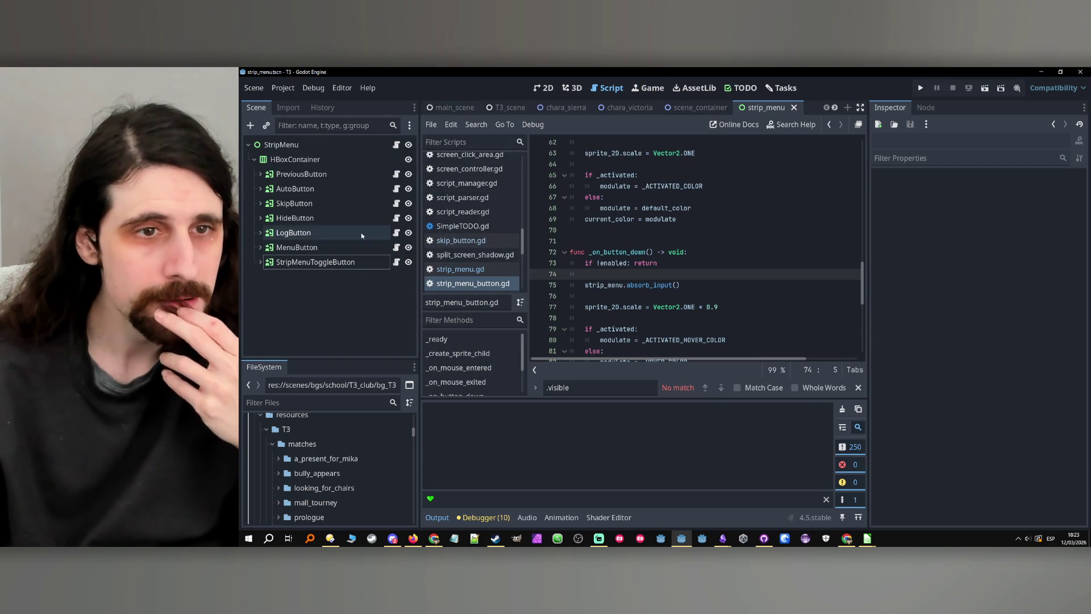
- Jump to absorb_input's definition in strip_menu.gd, select line 73, then switch to main_scene
left_click(639, 286)
left_click(639, 286, "ctrl")
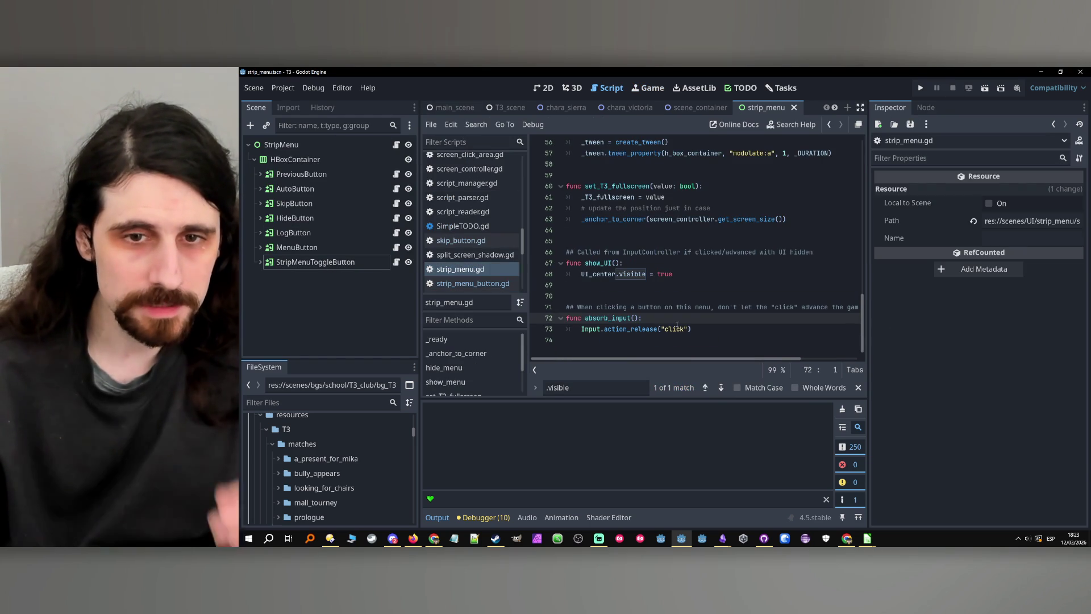
left_click(697, 329)
key("shift+Home")
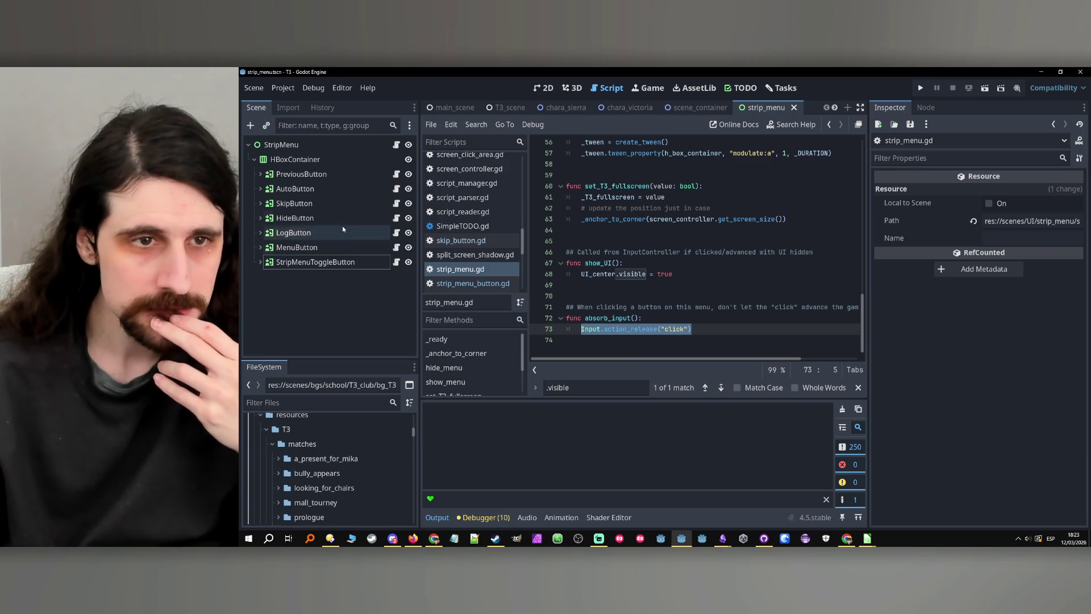
scroll(454, 165, "up", 1)
left_click(456, 108)
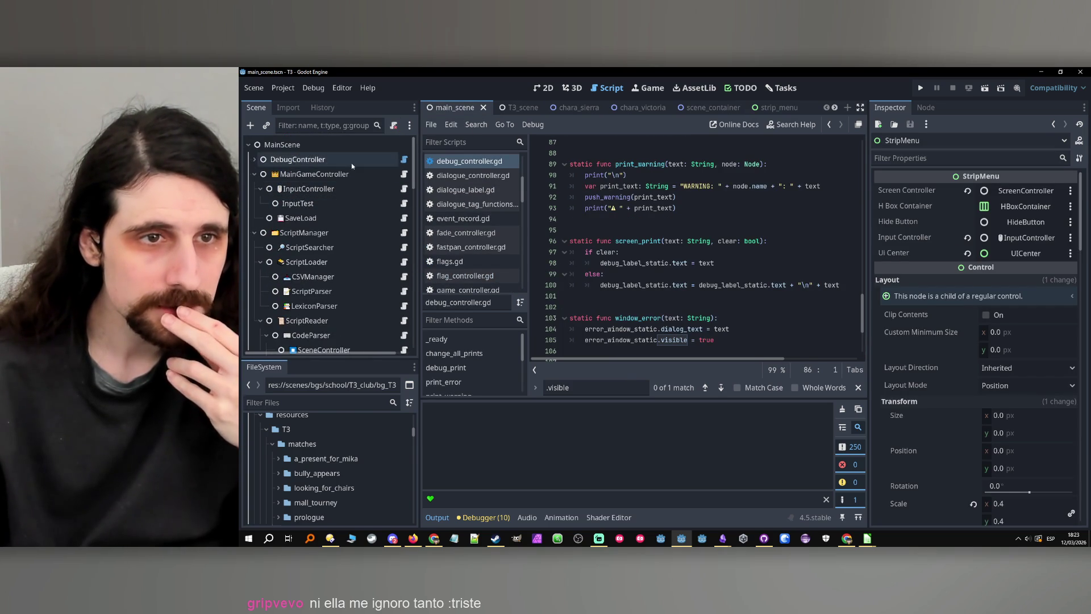
- Select DebugController, then InputController, and read through input_controller.gd's variables and click handling
left_click(352, 160)
left_click(390, 187)
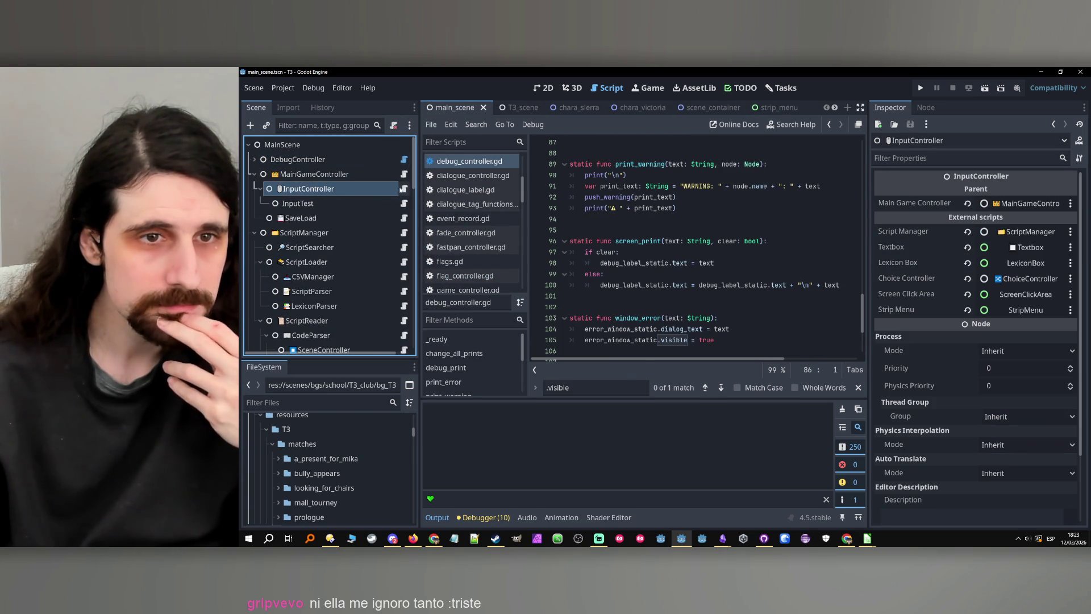
scroll(666, 219, "down", 5)
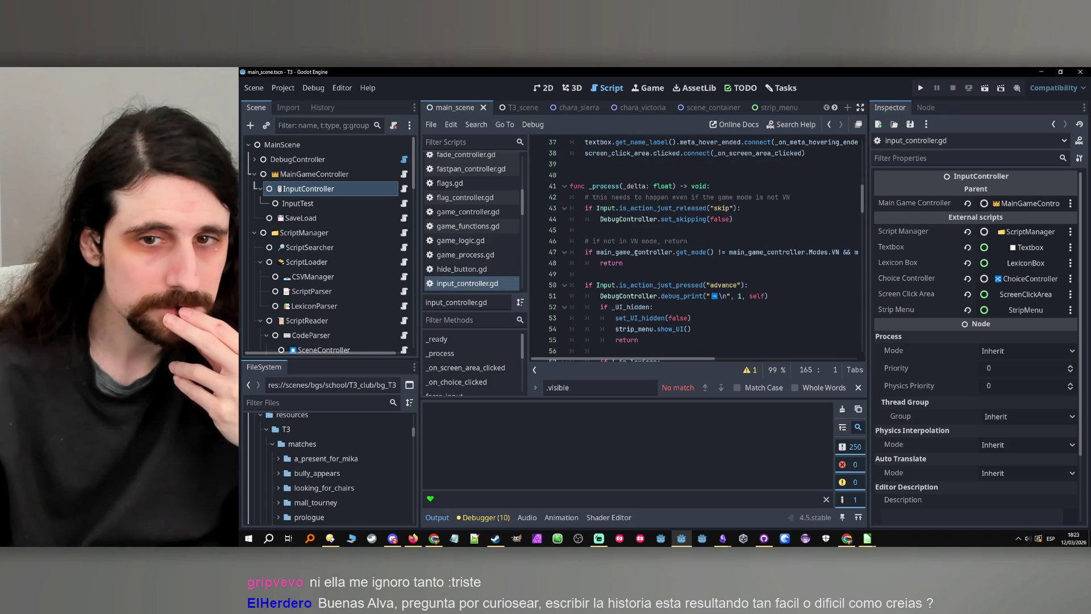
scroll(659, 260, "up", 3)
scroll(689, 270, "down", 8)
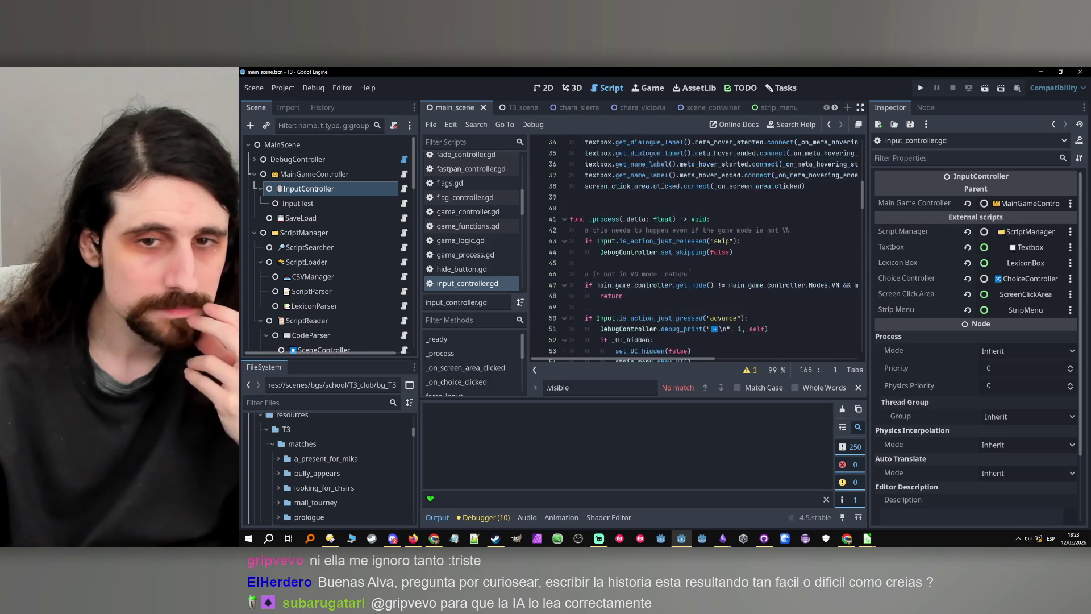
left_click(615, 257)
scroll(636, 267, "up", 15)
scroll(655, 279, "down", 4)
scroll(655, 279, "up", 4)
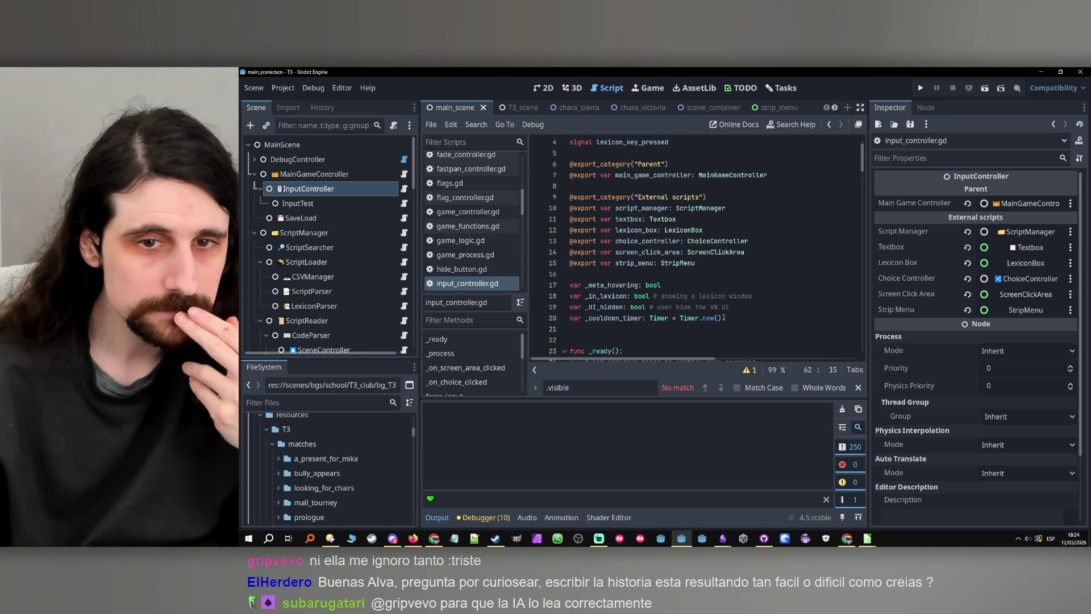
- Declare 'var _ignore_this_click: bool' after line 20 with a comment about menu clicks
left_click(723, 316)
key("Return")
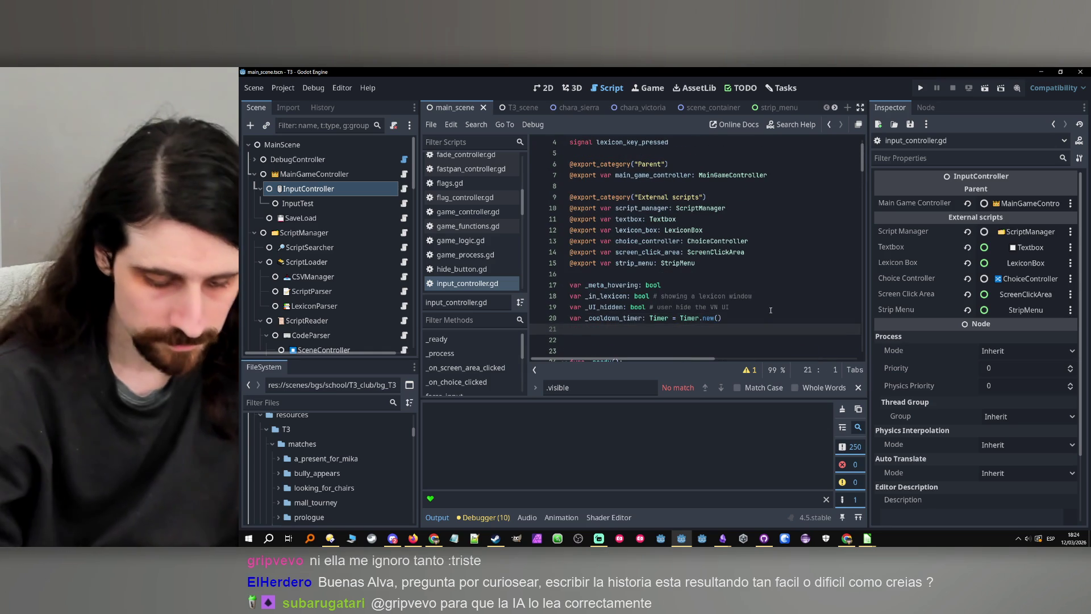
type("var _ignore_this")
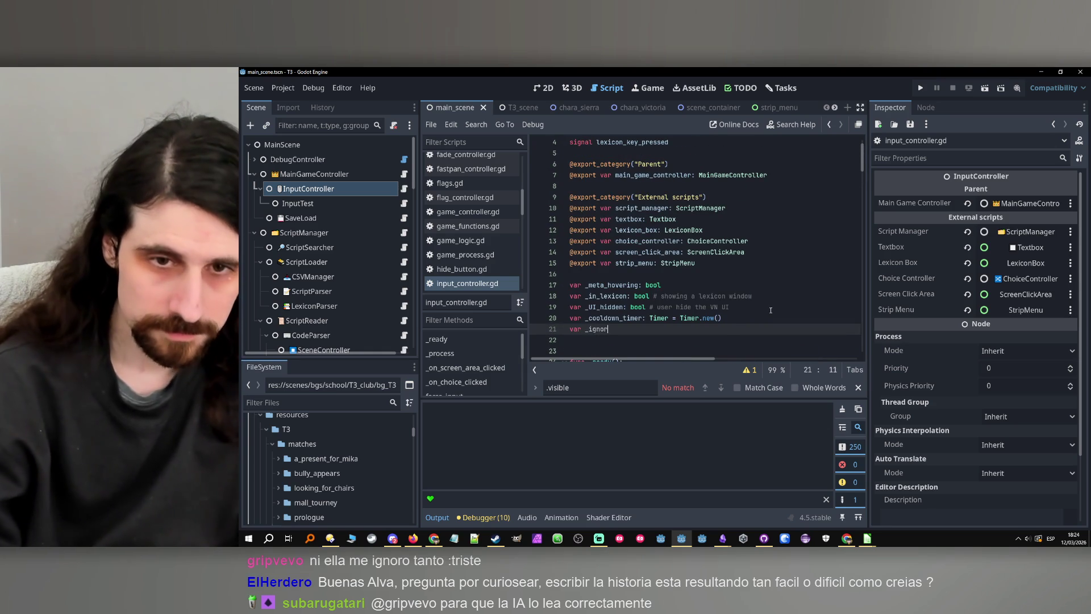
type("_c")
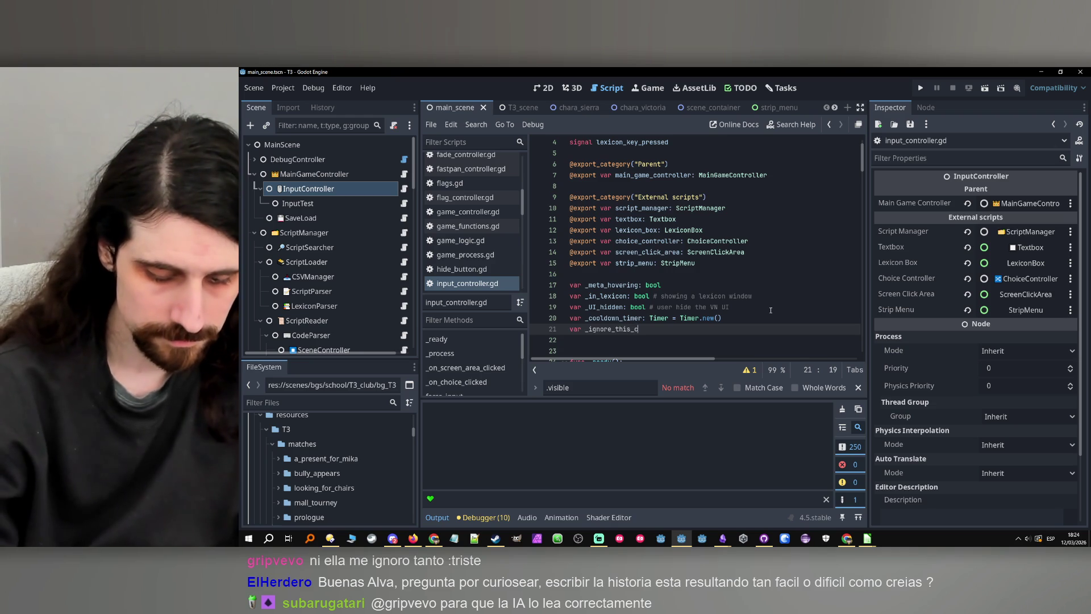
type("lick: bool")
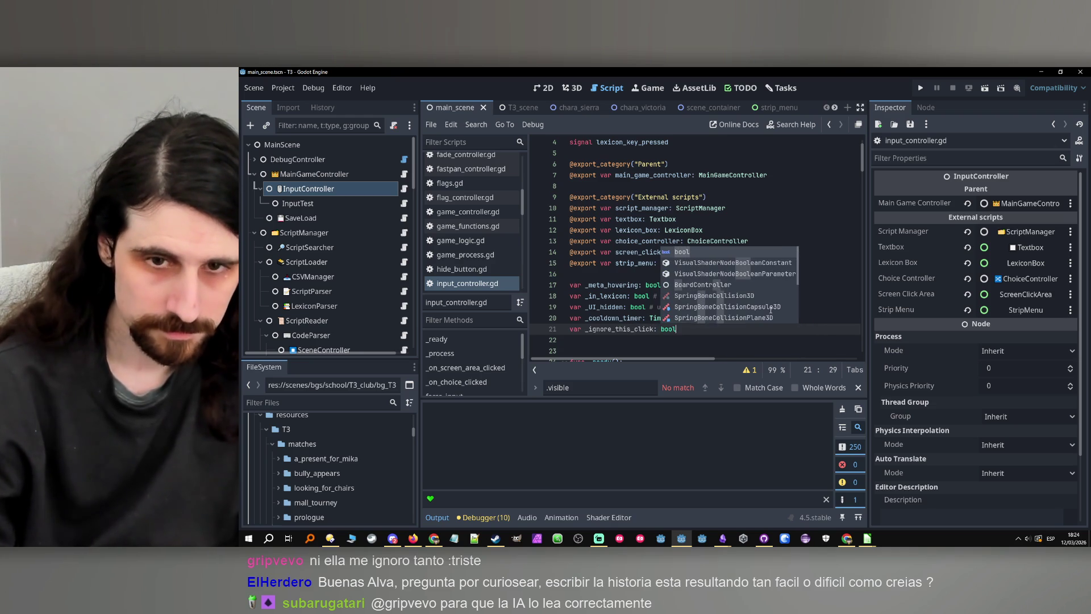
key("Escape")
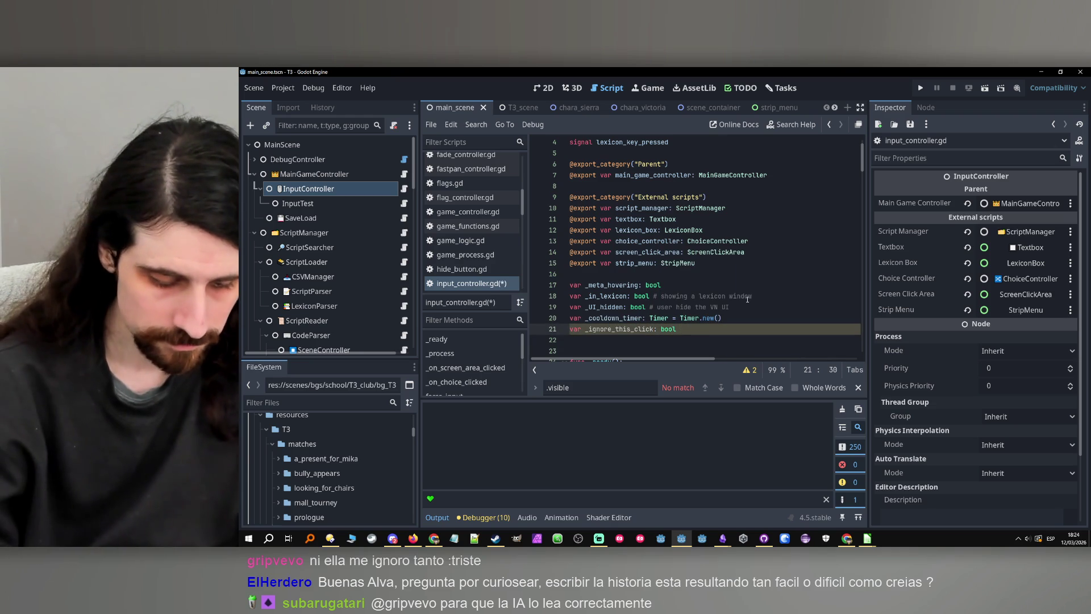
type("when click")
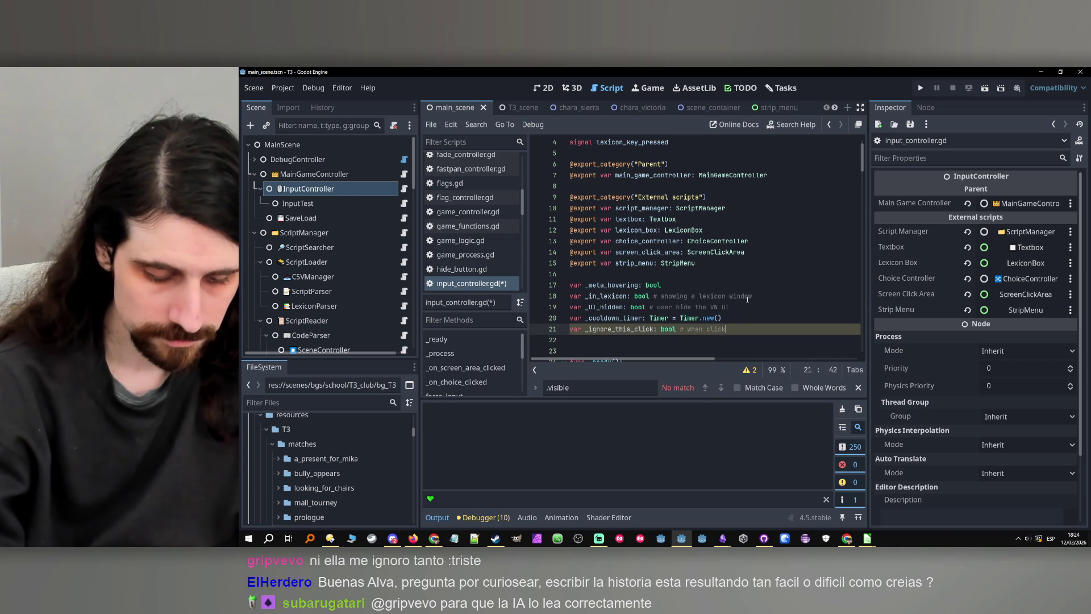
type(" menu, dont' adf")
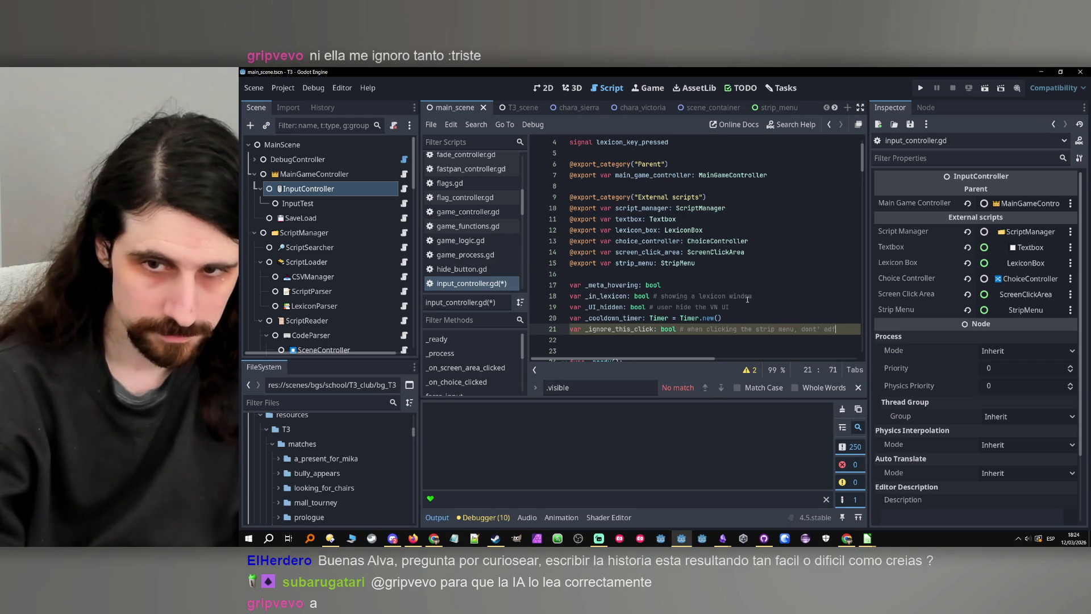
type("ce the game")
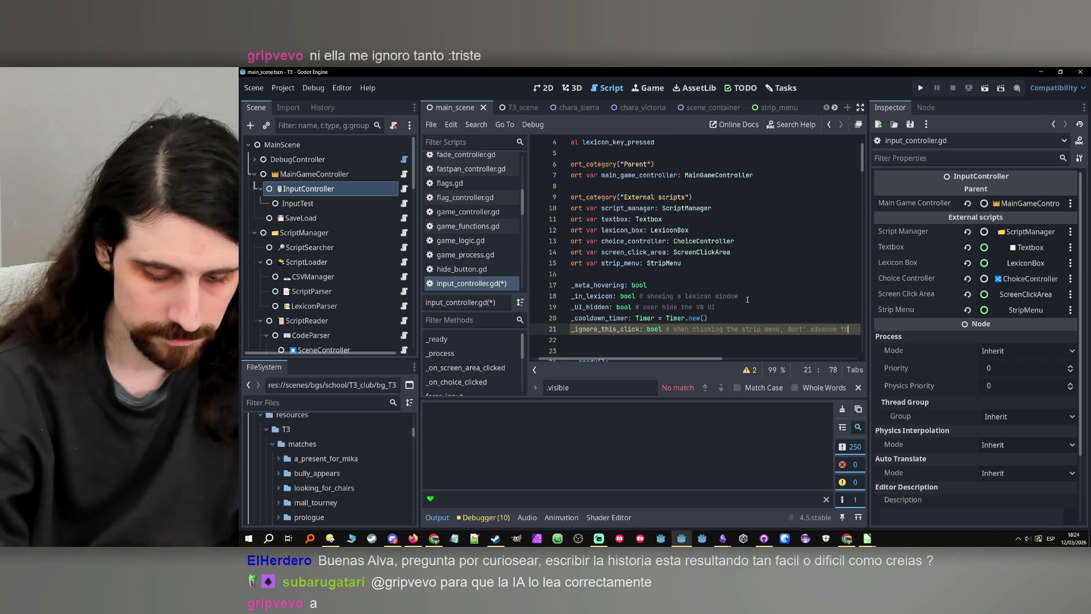
- Under the click-action elif on line 63, insert an 'if _ignore_this_click:' check
scroll(670, 360, "left", 3)
scroll(746, 320, "down", 9)
scroll(746, 320, "down", 6)
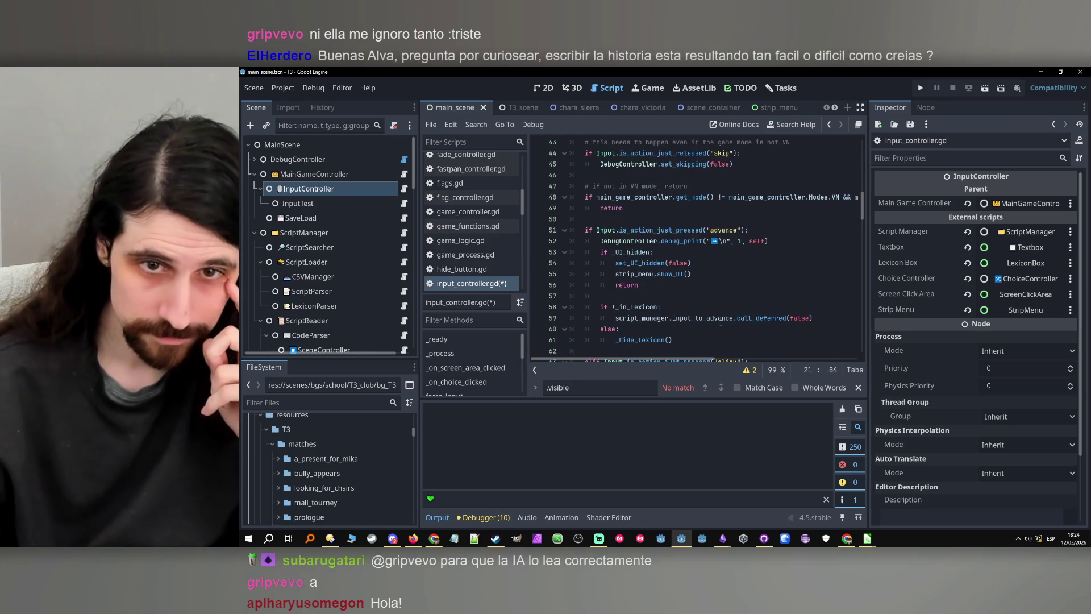
scroll(718, 317, "up", 5)
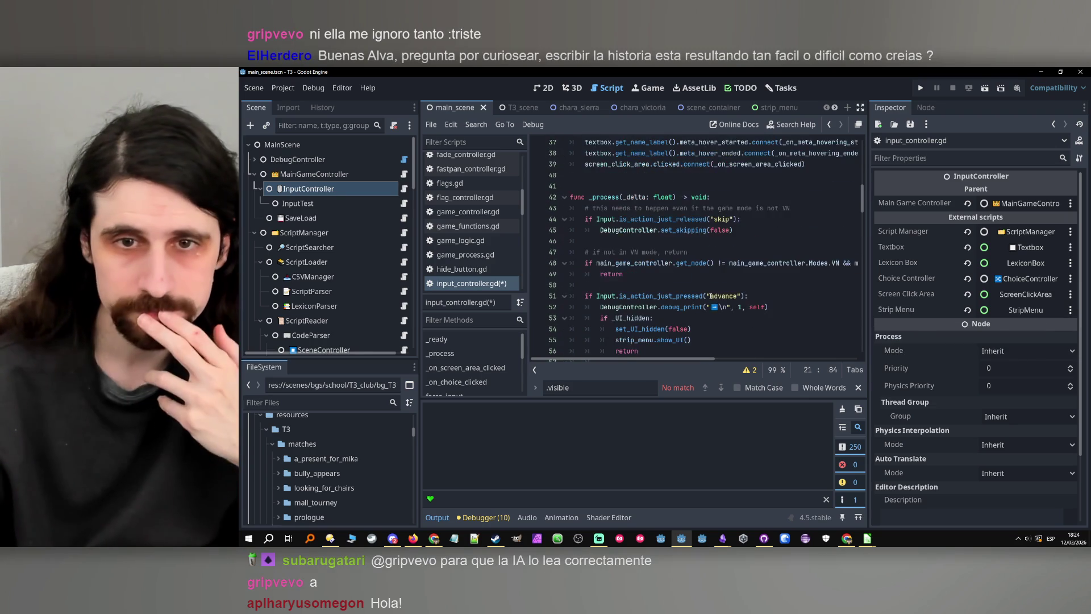
scroll(727, 292, "down", 2)
scroll(727, 292, "up", 3)
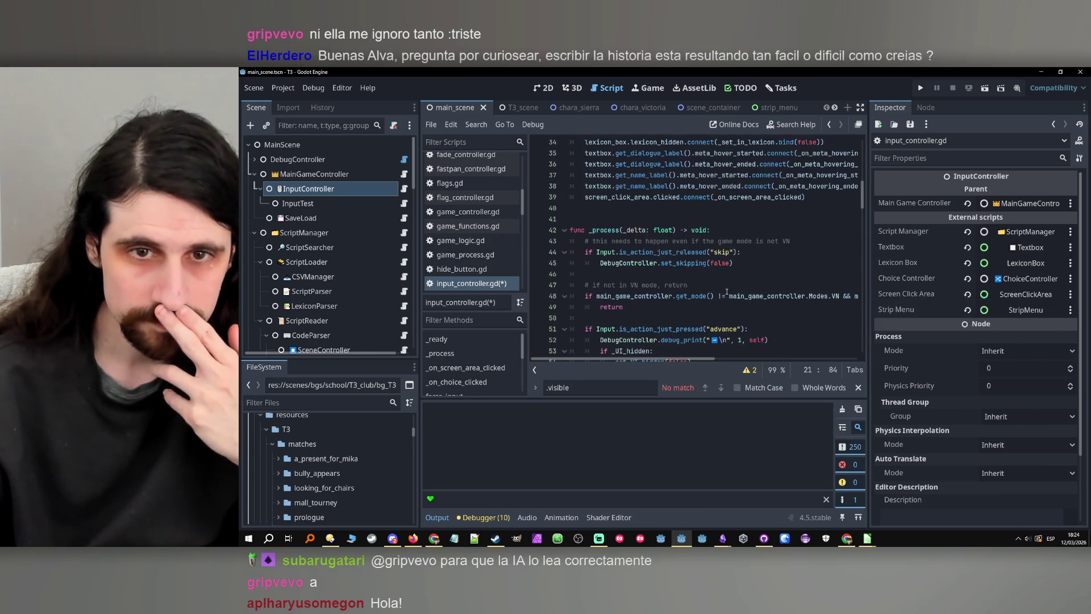
scroll(735, 281, "down", 8)
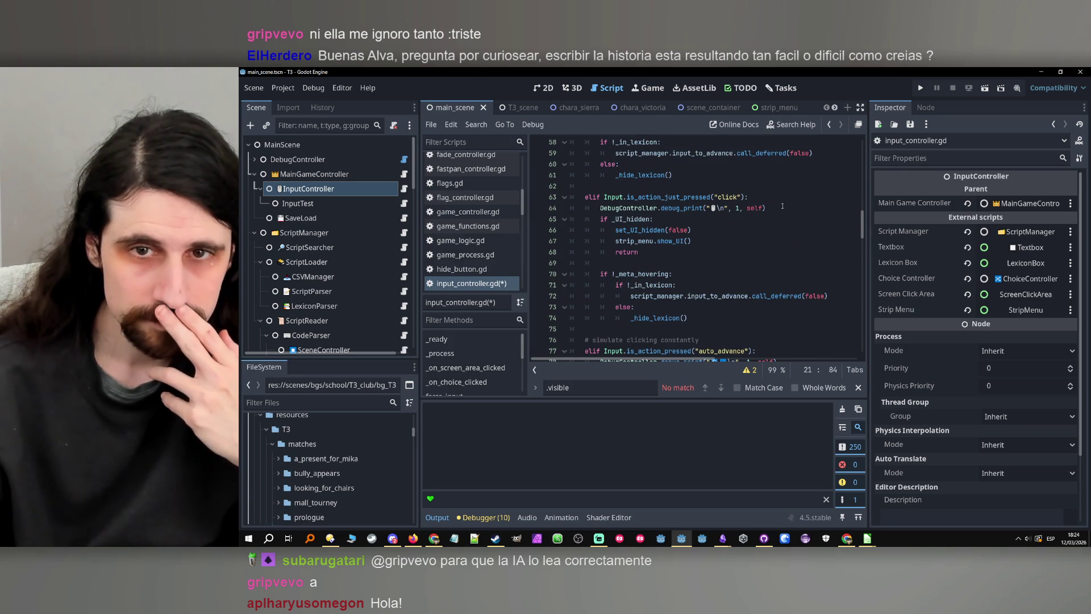
left_click(782, 200)
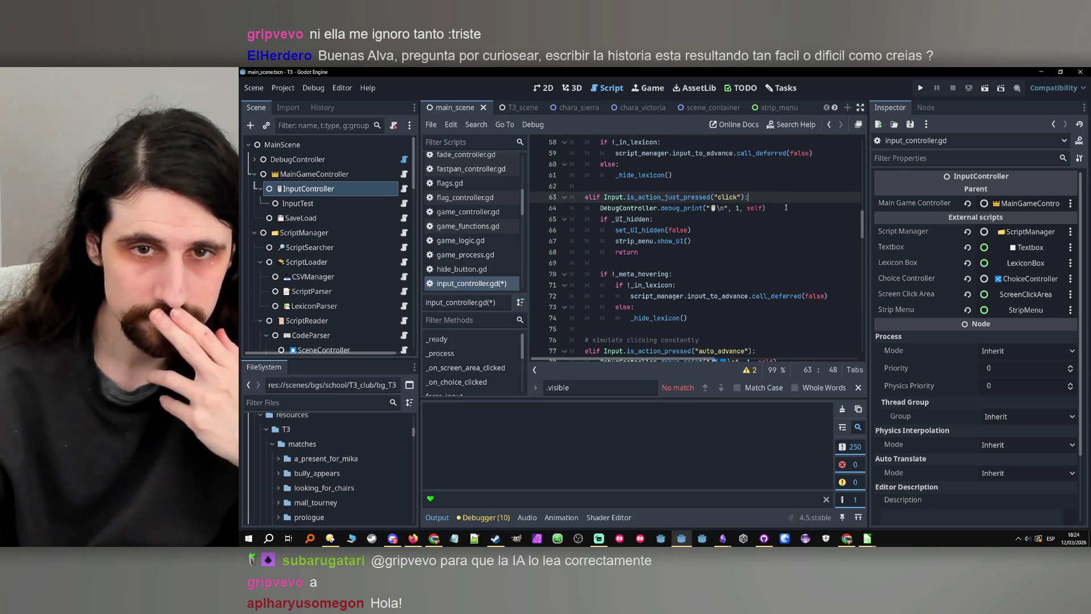
key("Return")
key("Return")
key("Up")
type("if")
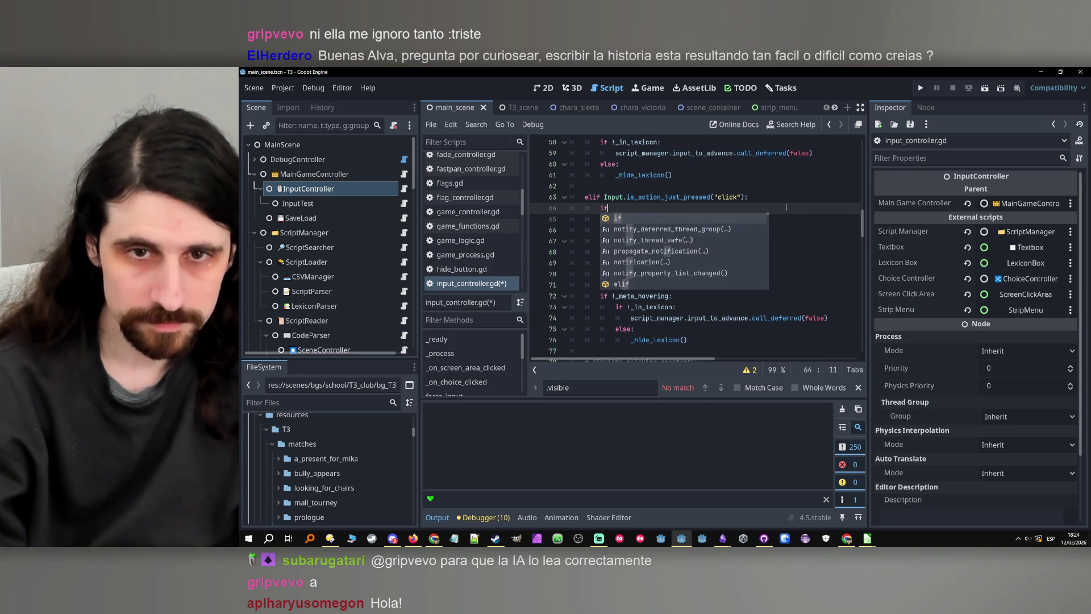
type(" _ignore_this_click: return")
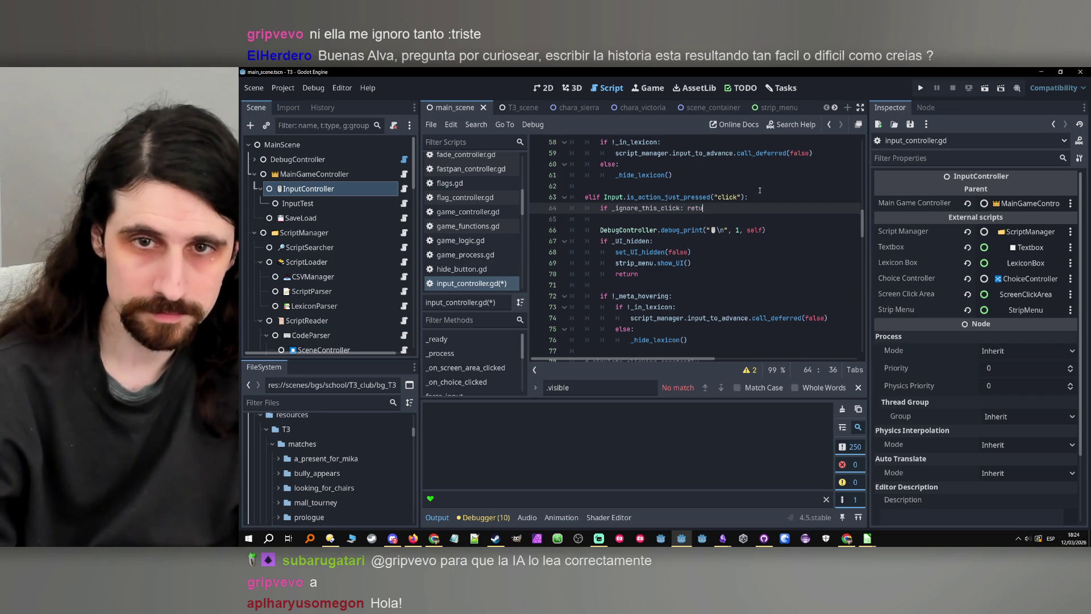
- Inside the check, reset _ignore_this_click to false and undo the extra return line
key("Return")
type("_ignore_this_click")
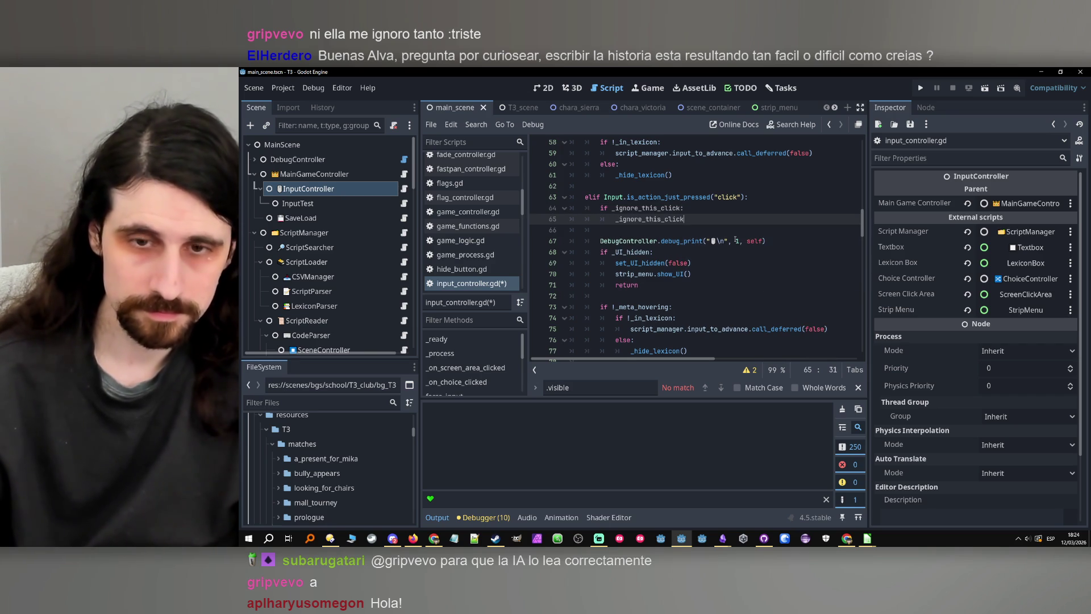
type(" = false")
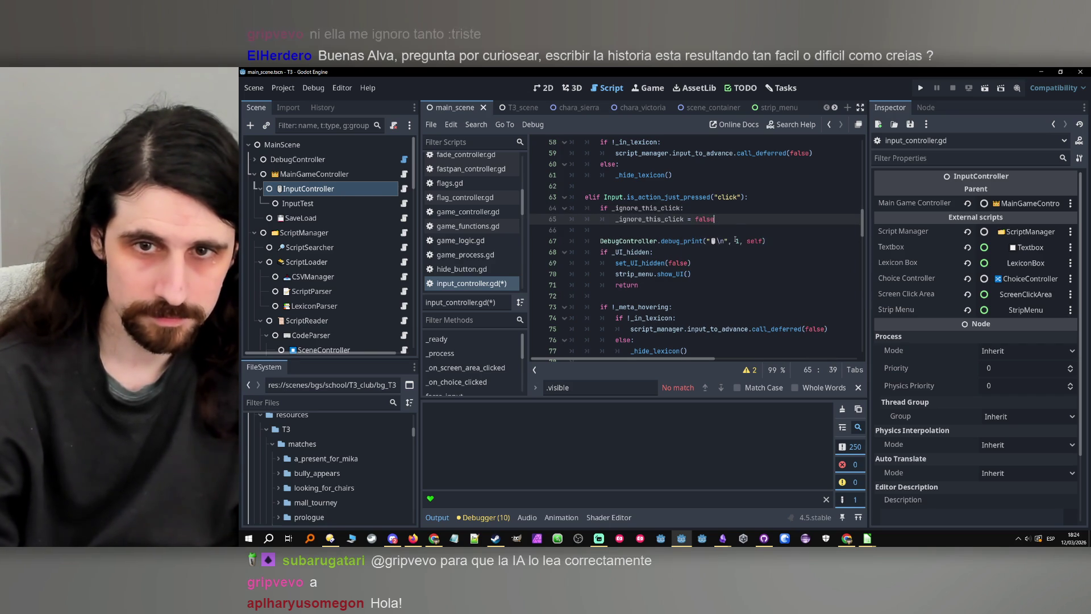
key("Return")
type("return")
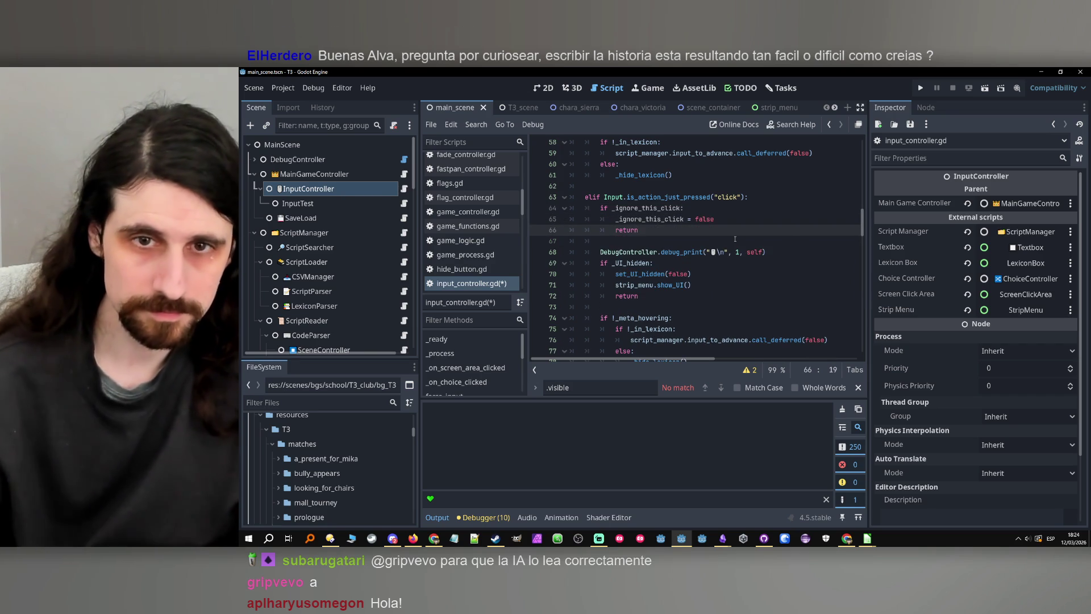
key("ctrl+z")
key("ctrl+z")
scroll(658, 233, "down", 20)
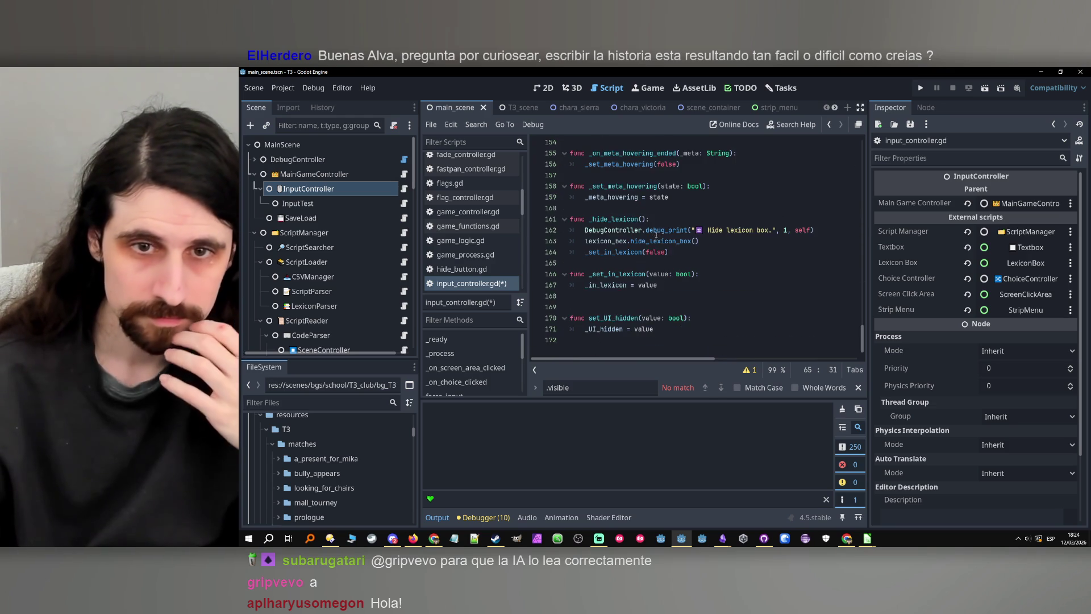
- Append a set_ignore_this_click(value: bool) function that assigns _ignore_this_click = value
left_click(635, 343)
key("Return")
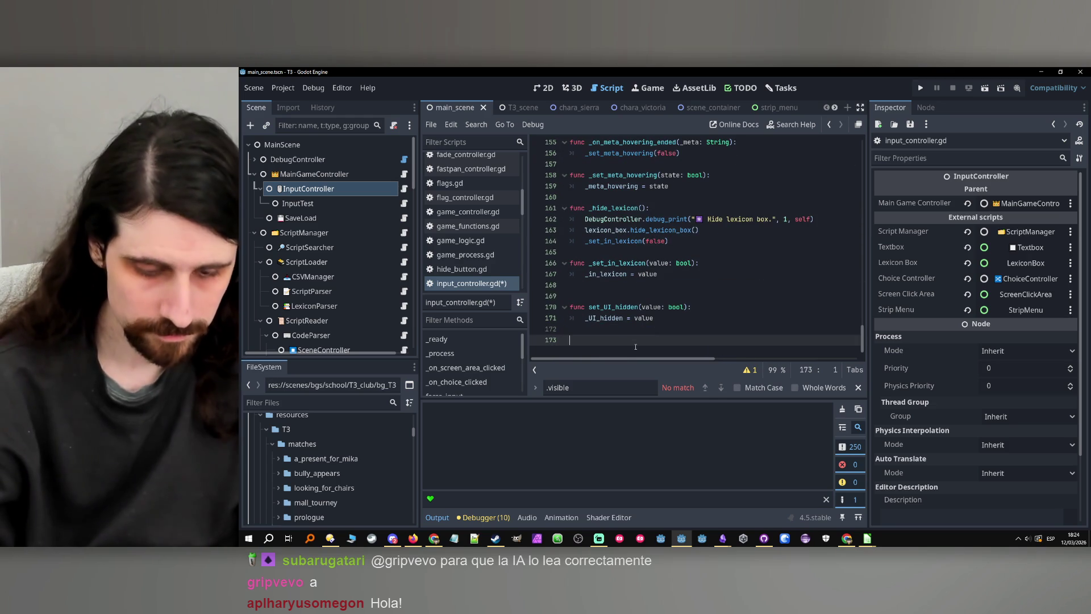
key("Return")
type("fu")
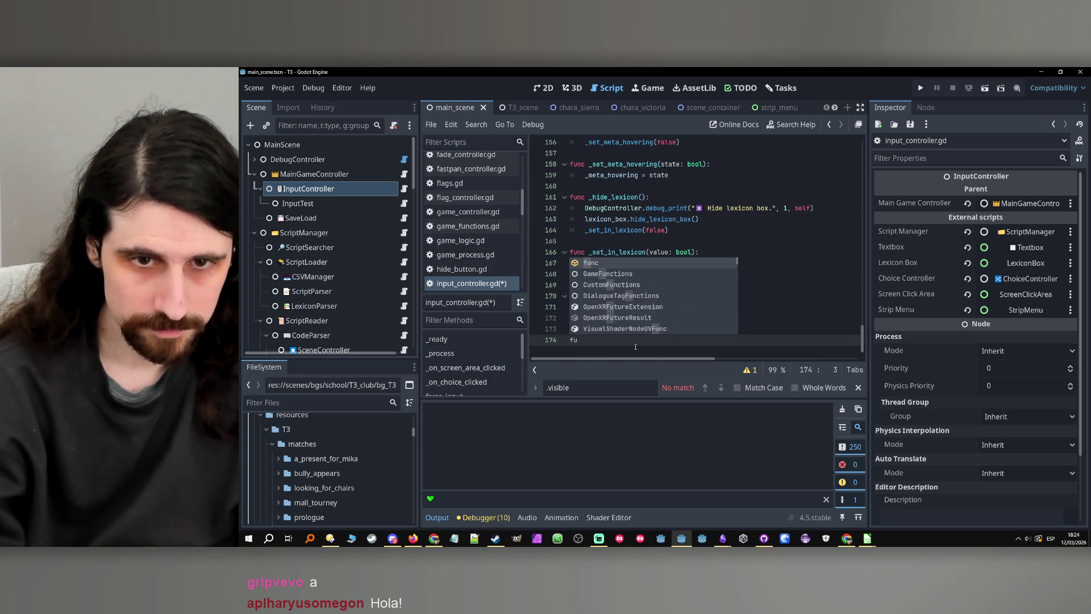
type("nc set")
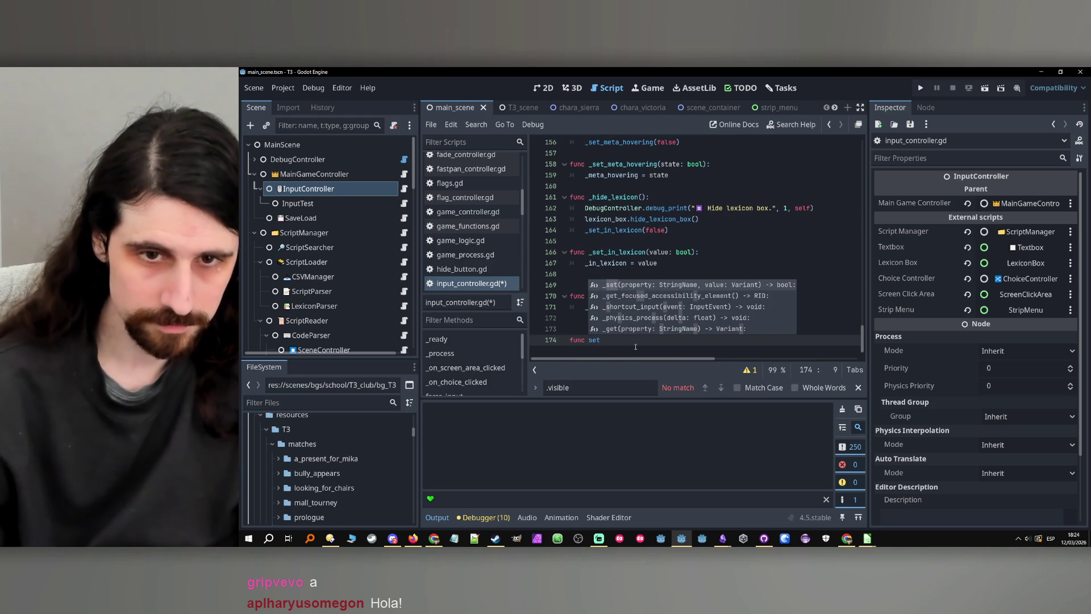
type("_ignore_this_click(val")
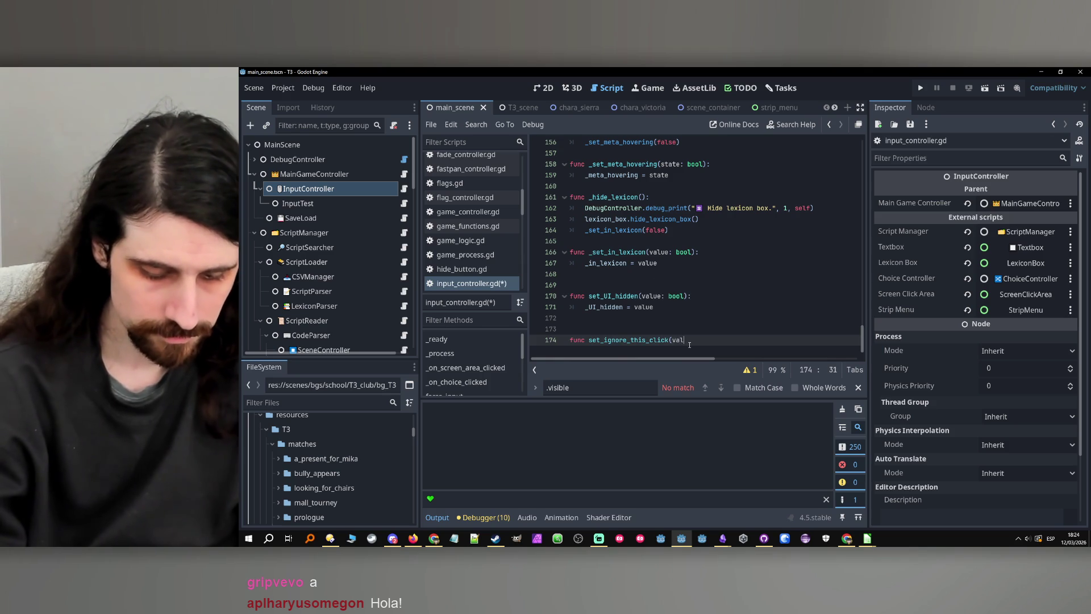
type("ue)")
type("ool):")
key("Return")
type("_ignore_this_click")
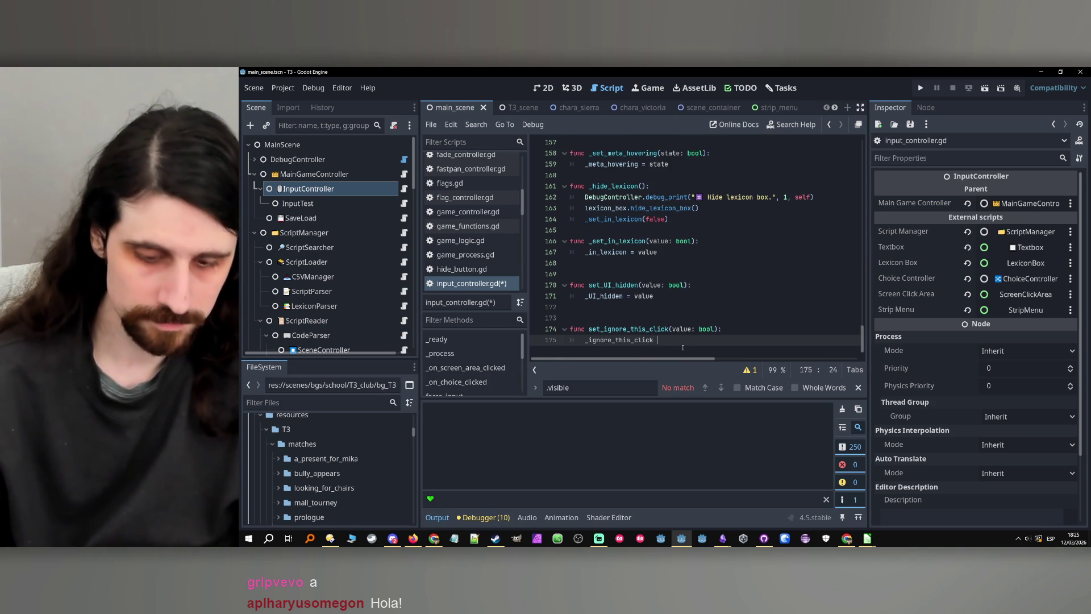
type(" = value")
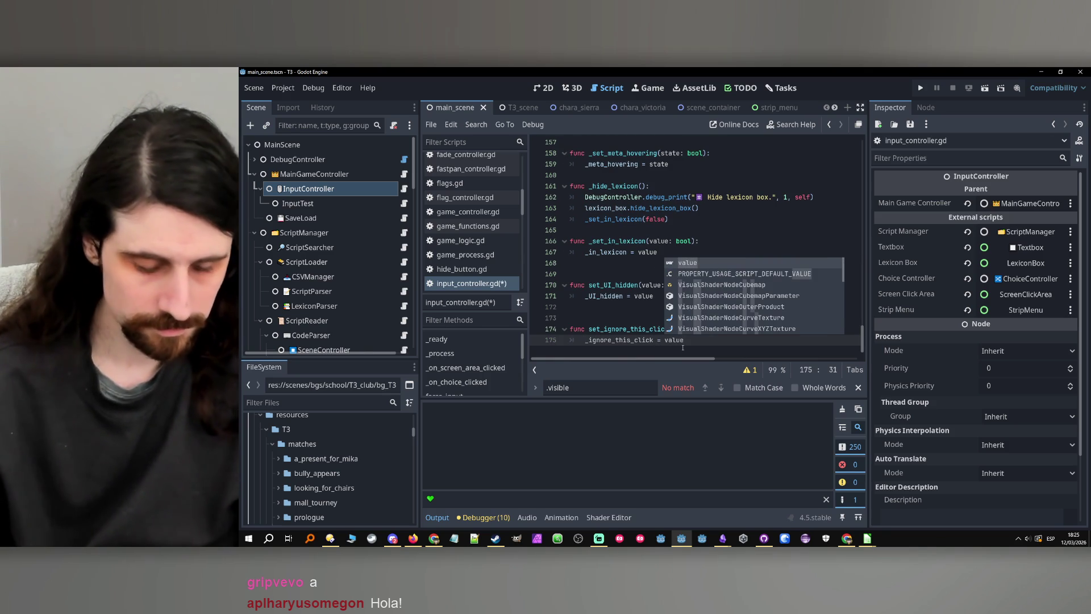
- Save input_controller.gd and select the StripMenu node in the scene tree
key("ctrl+s")
scroll(330, 267, "down", 5)
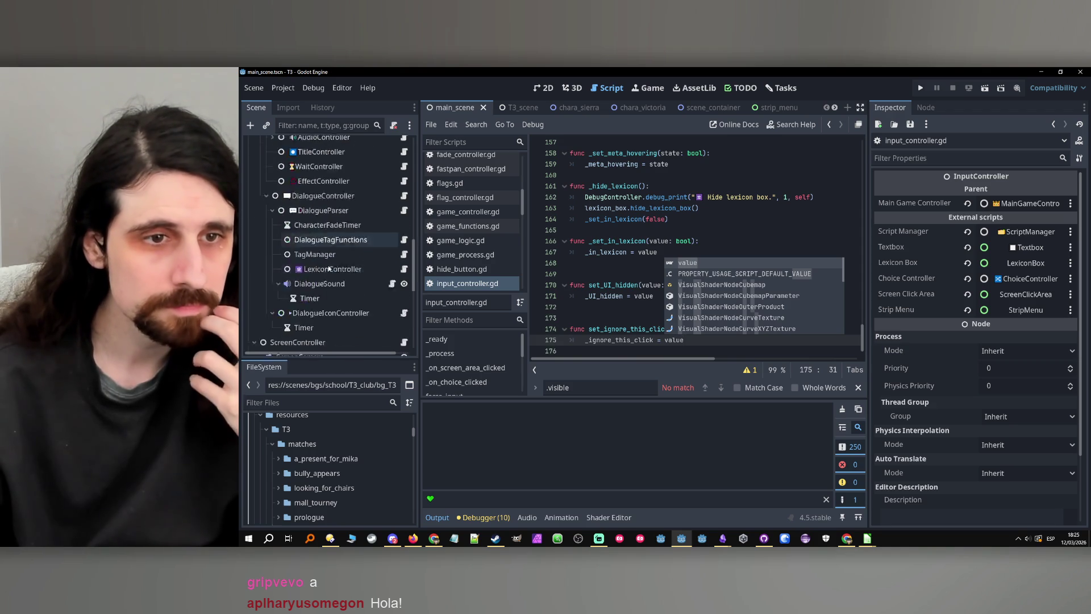
scroll(329, 267, "down", 5)
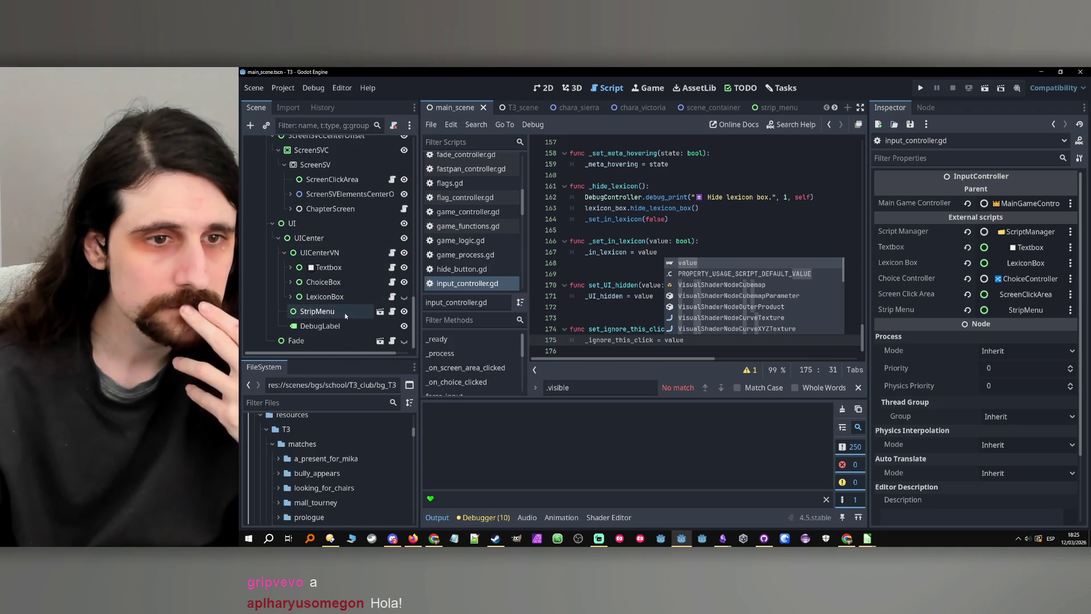
left_click(344, 311)
- In strip_menu.gd, draft an input_controller: InputController export, then delete it as a duplicate
left_click(392, 311)
scroll(717, 291, "up", 10)
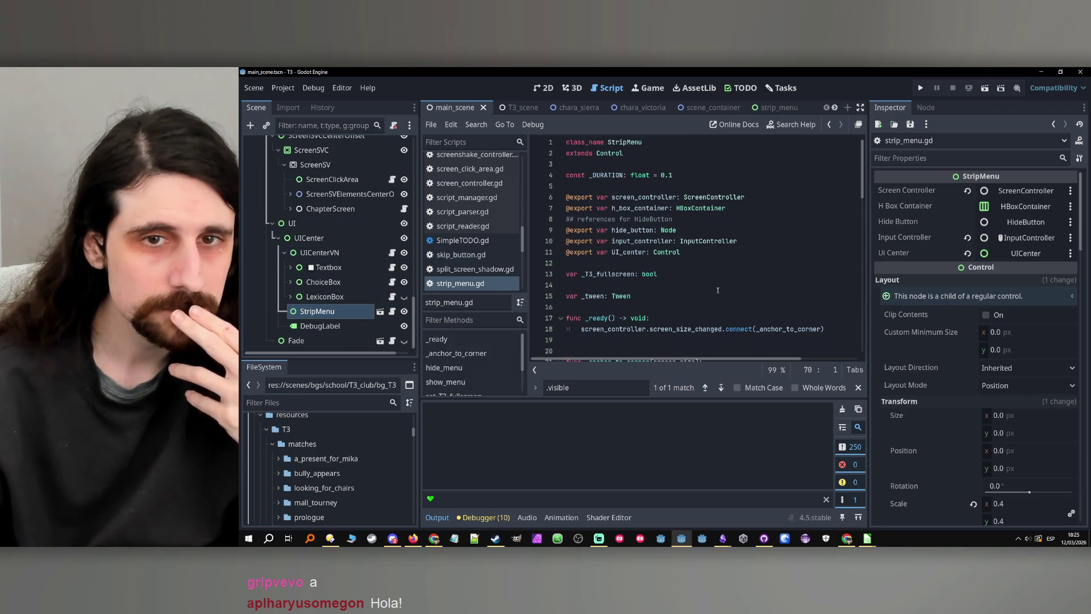
left_click(643, 197)
key("ctrl+shift+d")
double_click(643, 197)
type("input_contro")
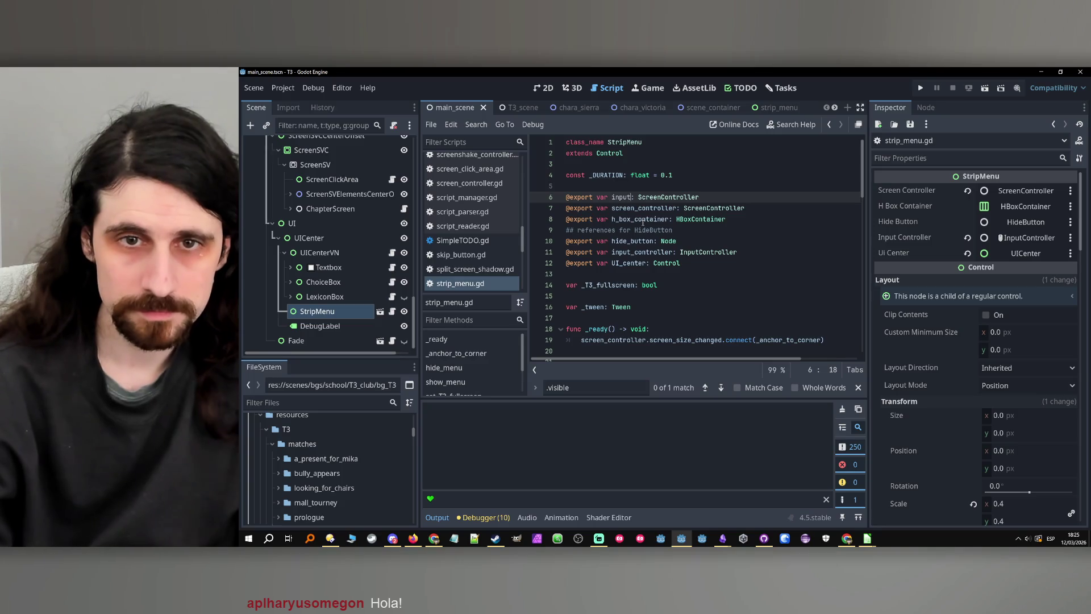
type("ller")
double_click(710, 197)
type("Inputco")
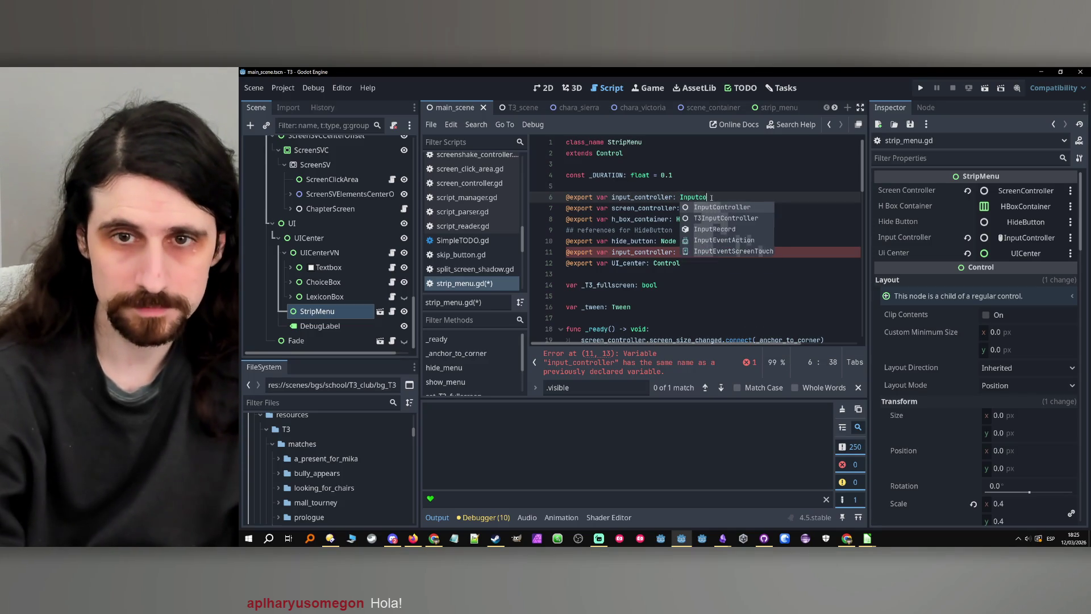
key("Return")
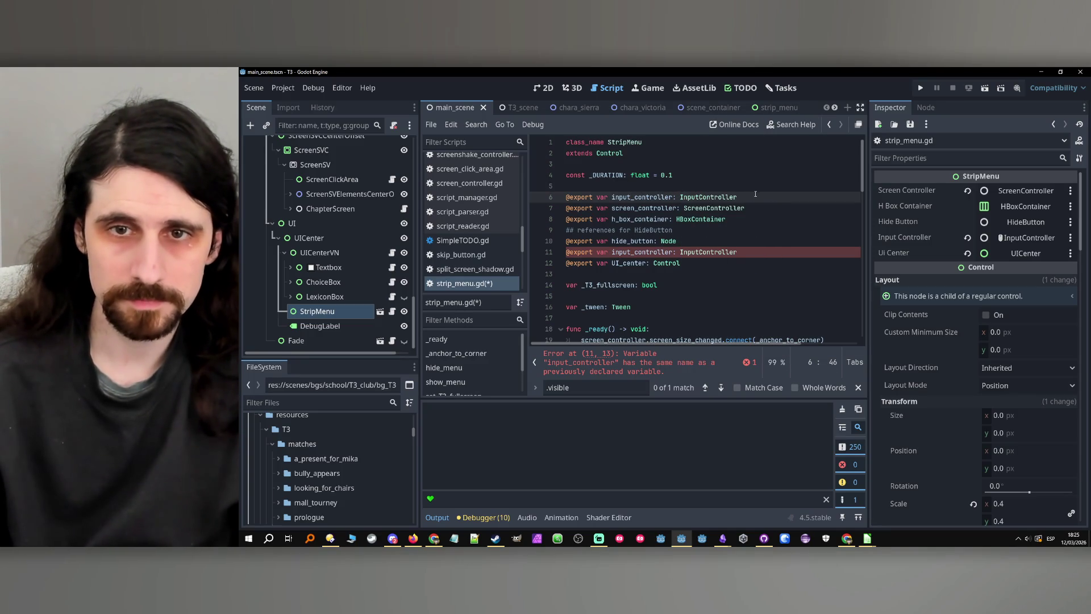
triple_click(755, 193)
key("BackSpace")
left_click(635, 241)
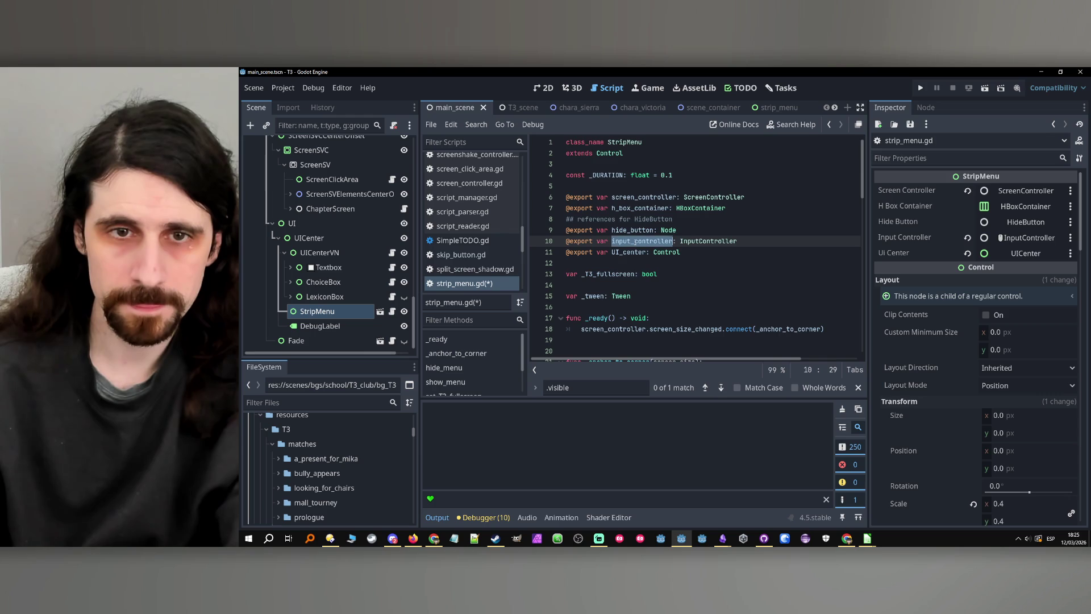
scroll(674, 225, "down", 15)
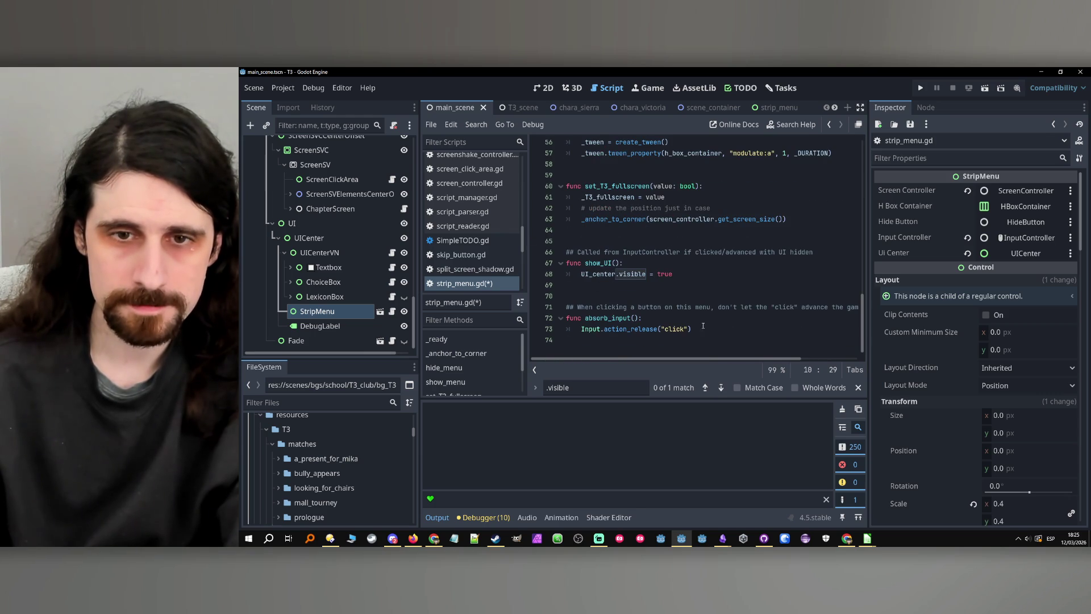
- Make absorb_input call input_controller.set_ignore_this_click(true) instead of the click release, then run the project
left_click(709, 318)
key("Return")
type("input_controller.set")
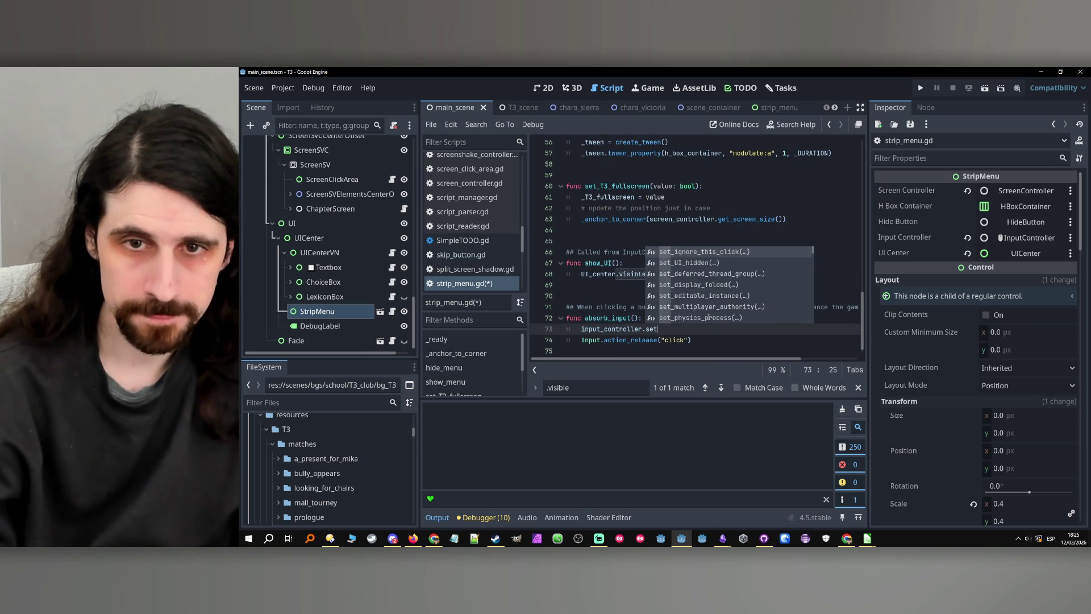
key("Return")
type("true")
left_click_drag(692, 340, 528, 342)
key("BackSpace")
key("BackSpace")
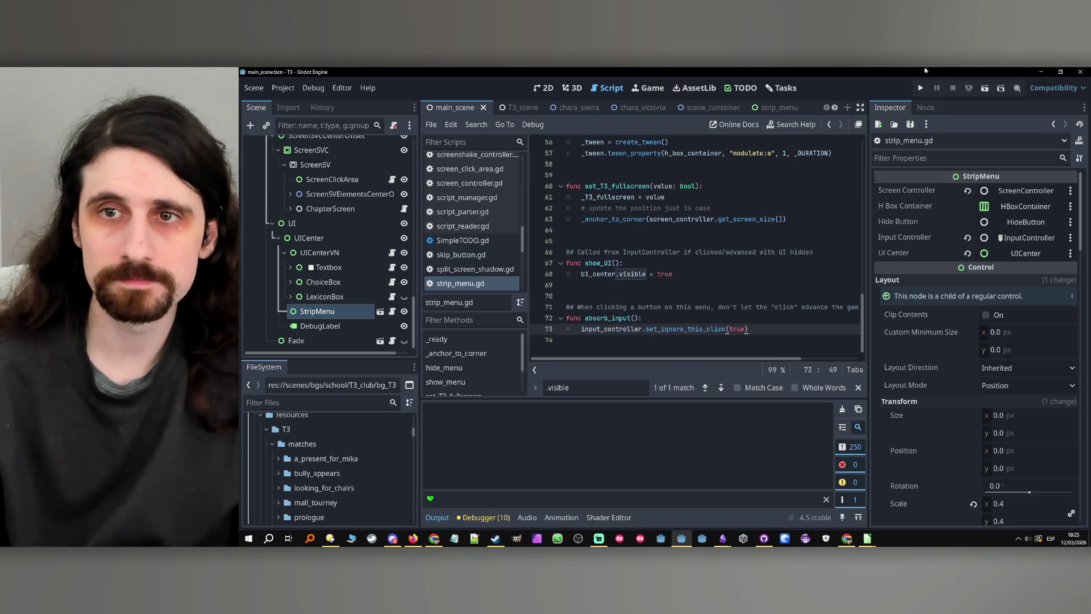
left_click(920, 87)
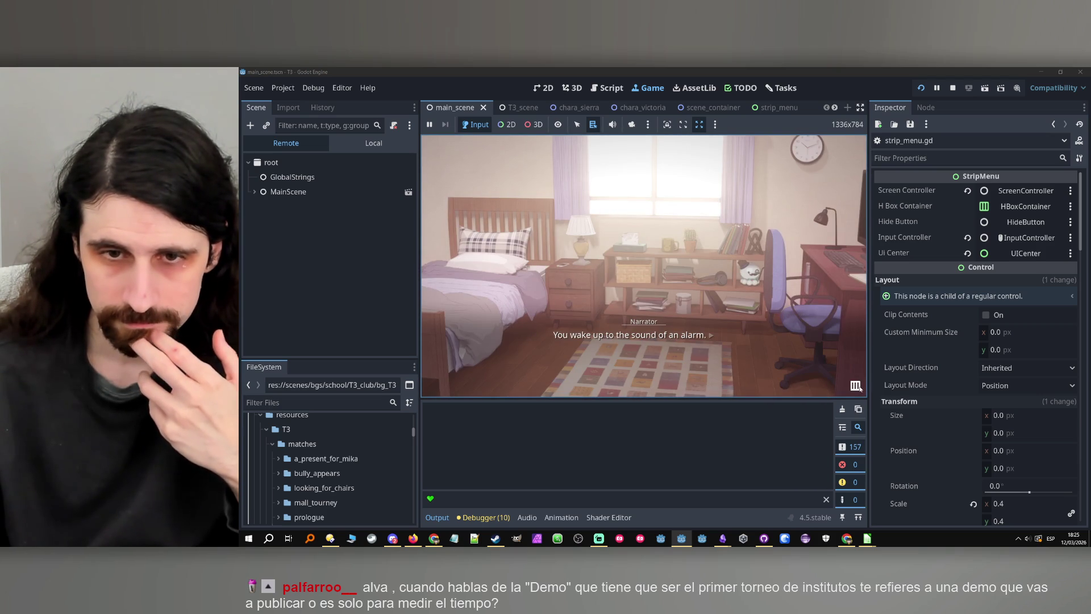
- Toggle the running game's dialogue box hidden and shown twice
left_click(812, 389)
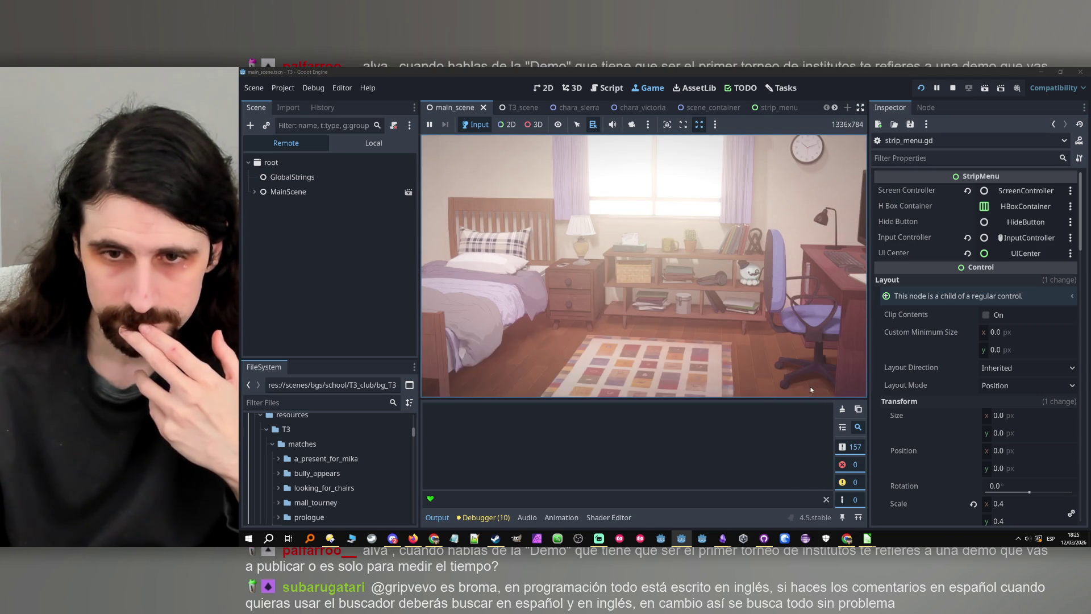
left_click(806, 384)
left_click(807, 385)
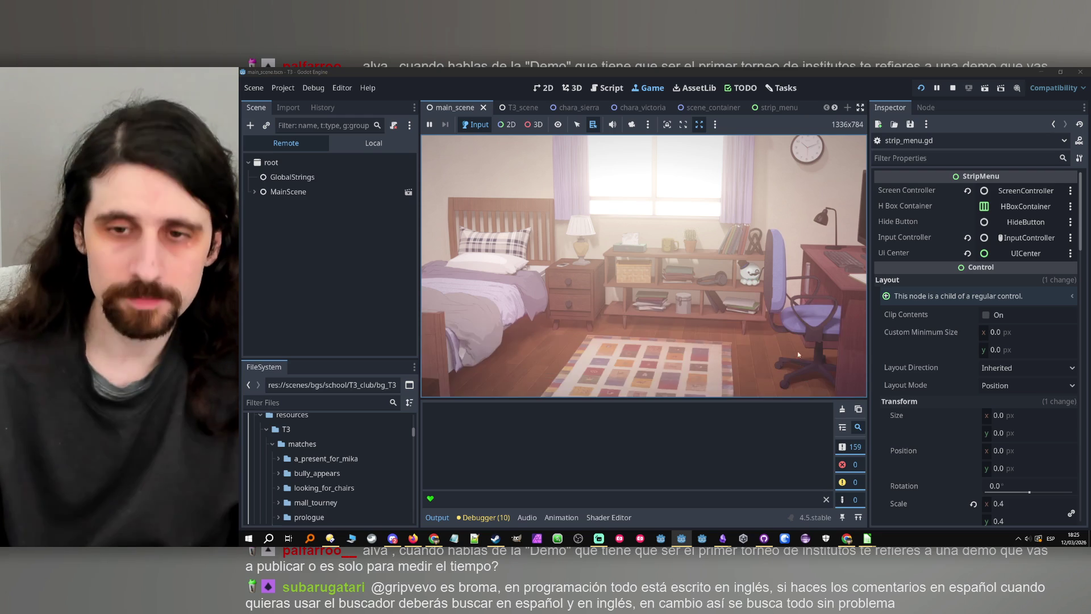
left_click(801, 365)
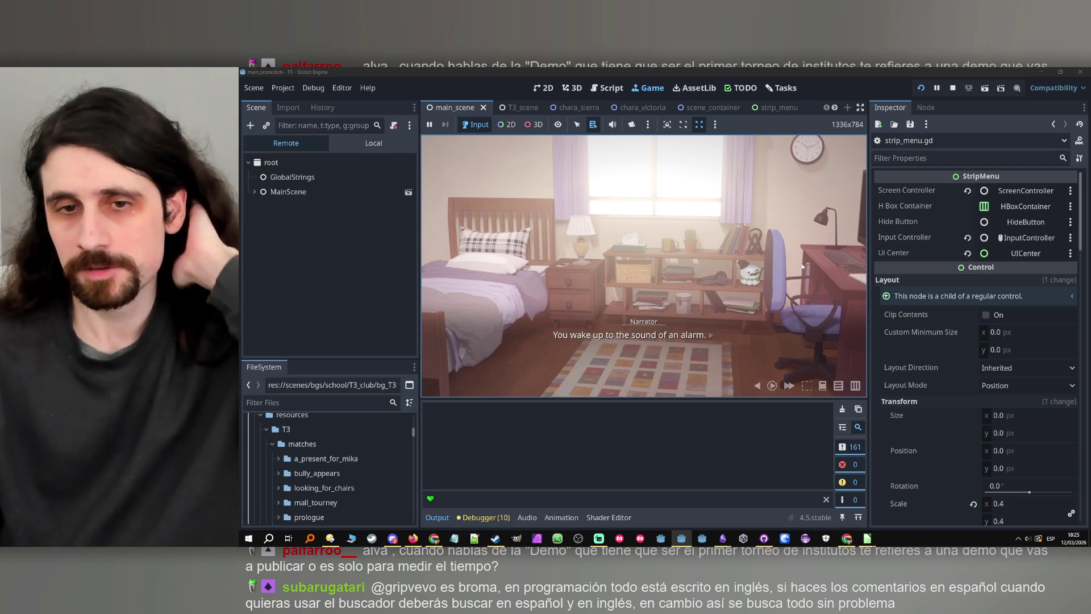
- Advance the dialogue, answering Yes and a choice, then place an O bottom-left in tic-tac-toe
left_click(790, 333)
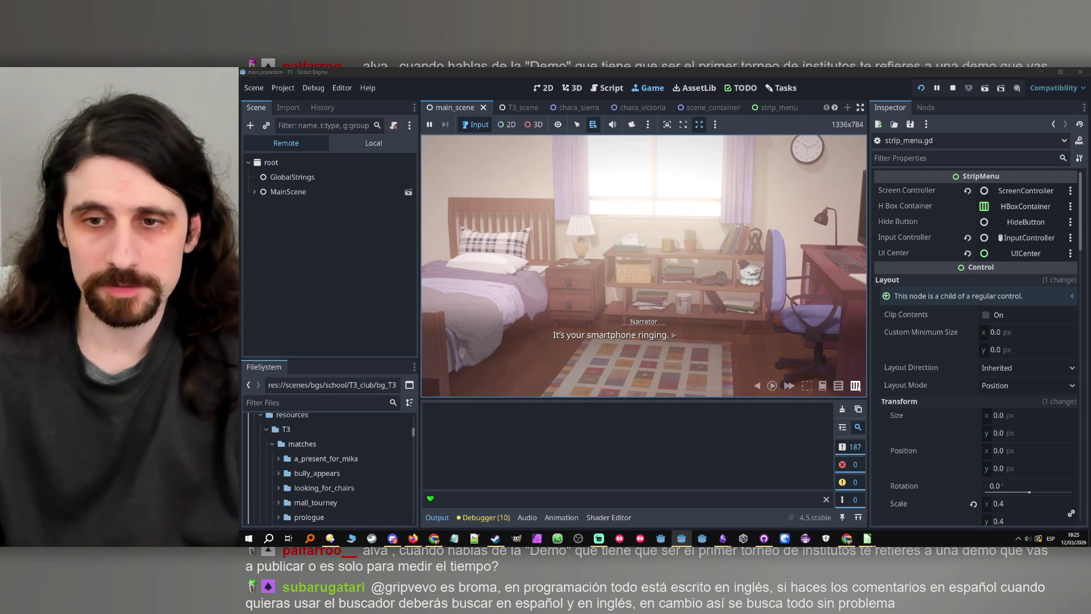
left_click(791, 339)
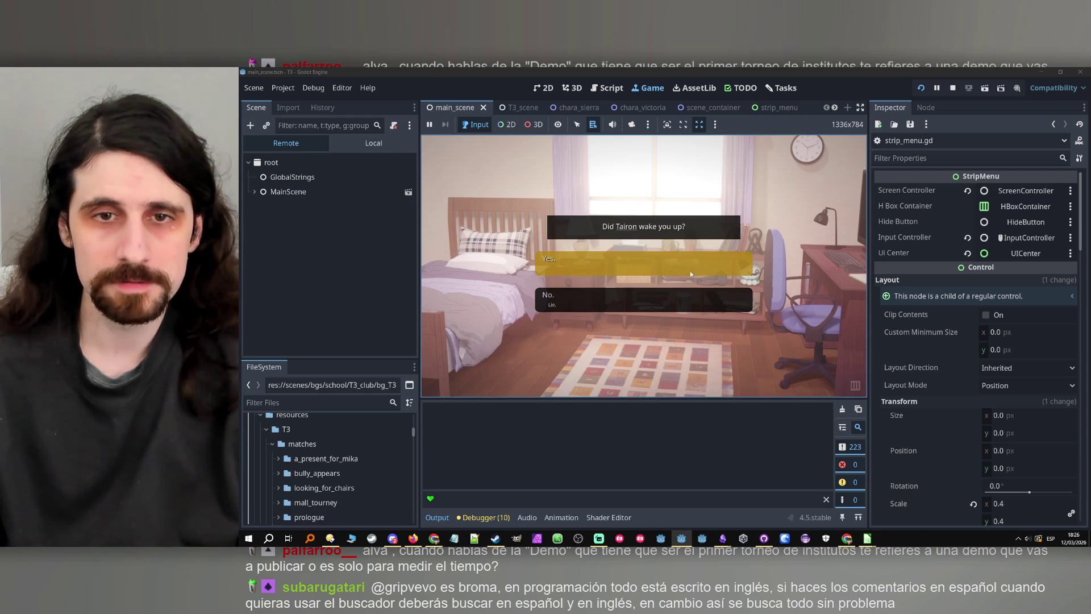
left_click(688, 271)
left_click(688, 270)
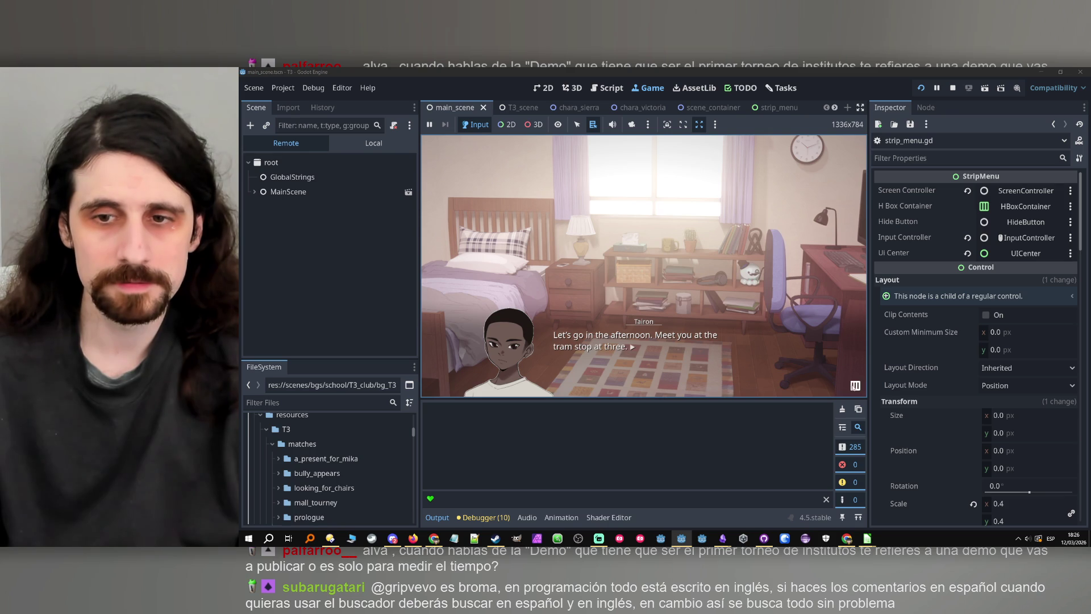
left_click(762, 291)
left_click(693, 226)
left_click(693, 226)
left_click(692, 231)
left_click(692, 230)
left_click(692, 229)
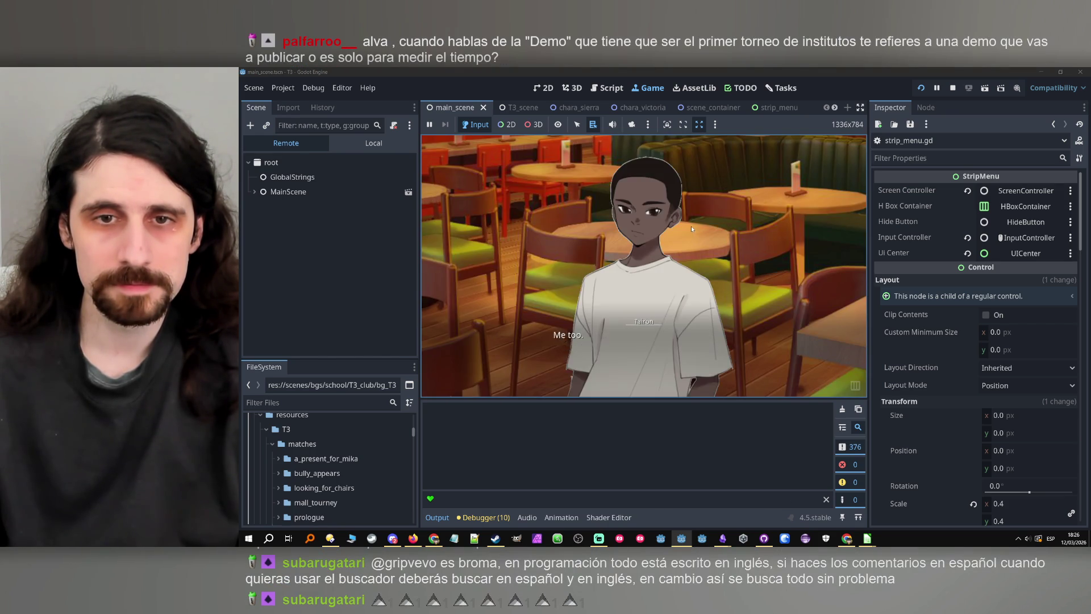
left_click(690, 226)
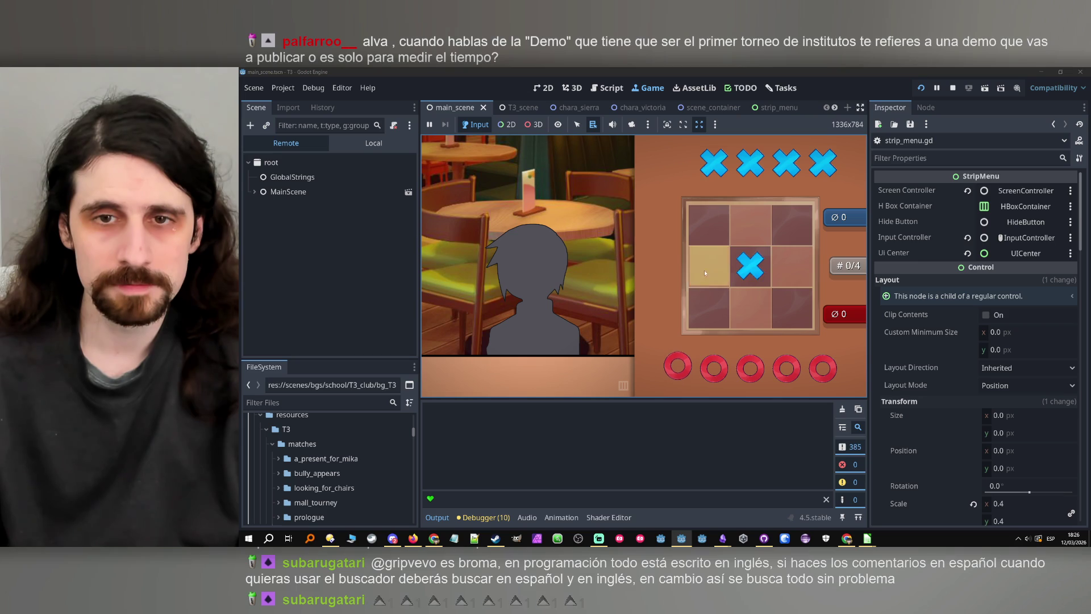
left_click(711, 305)
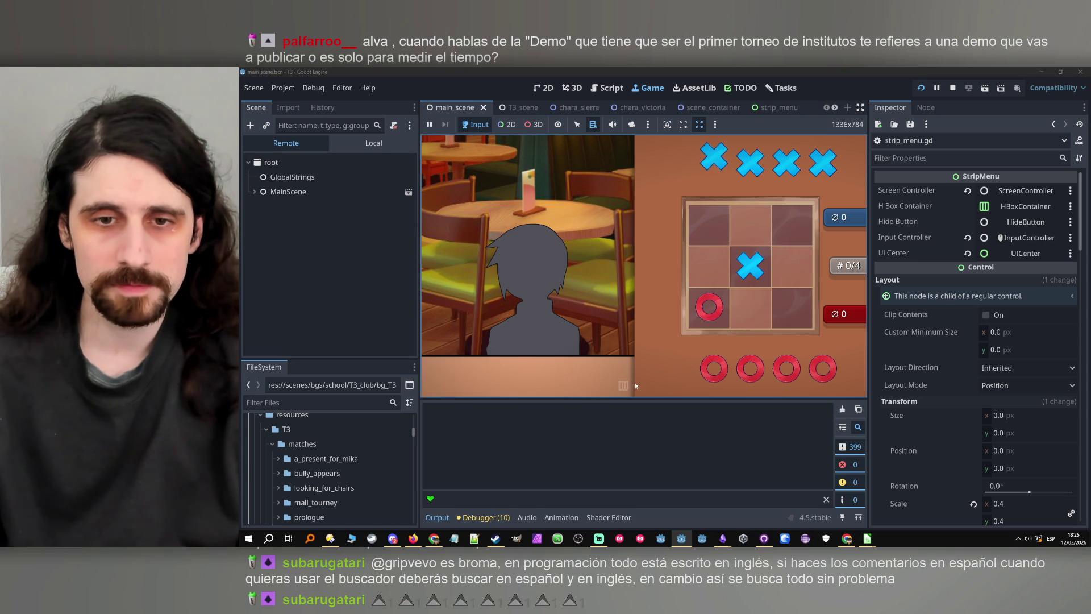
- Place an O bottom-middle, expand and collapse the strip menu, then stop the game
left_click(769, 306)
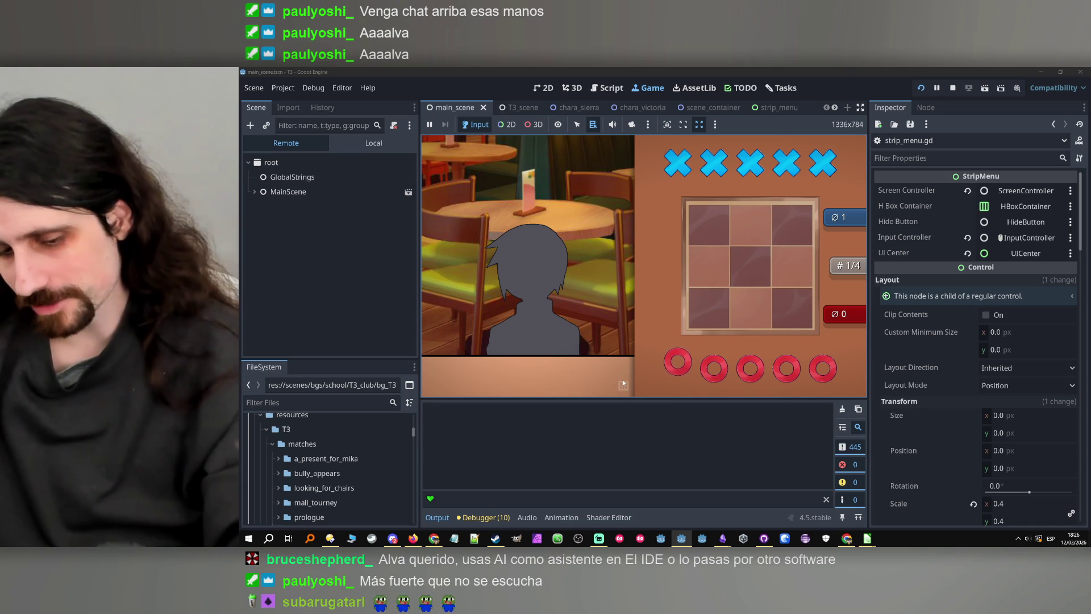
left_click(623, 386)
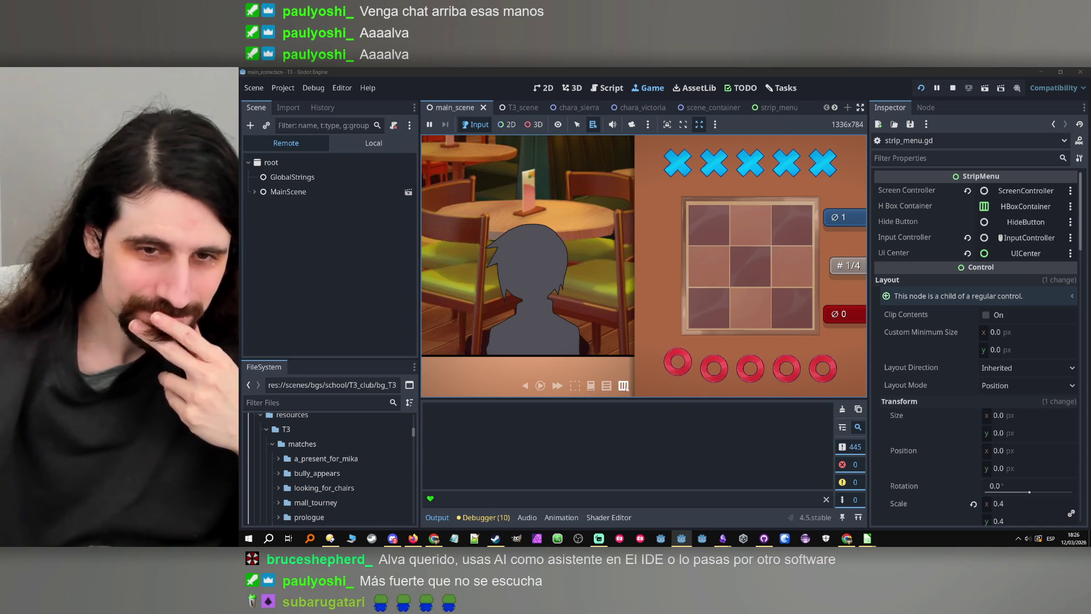
left_click(623, 386)
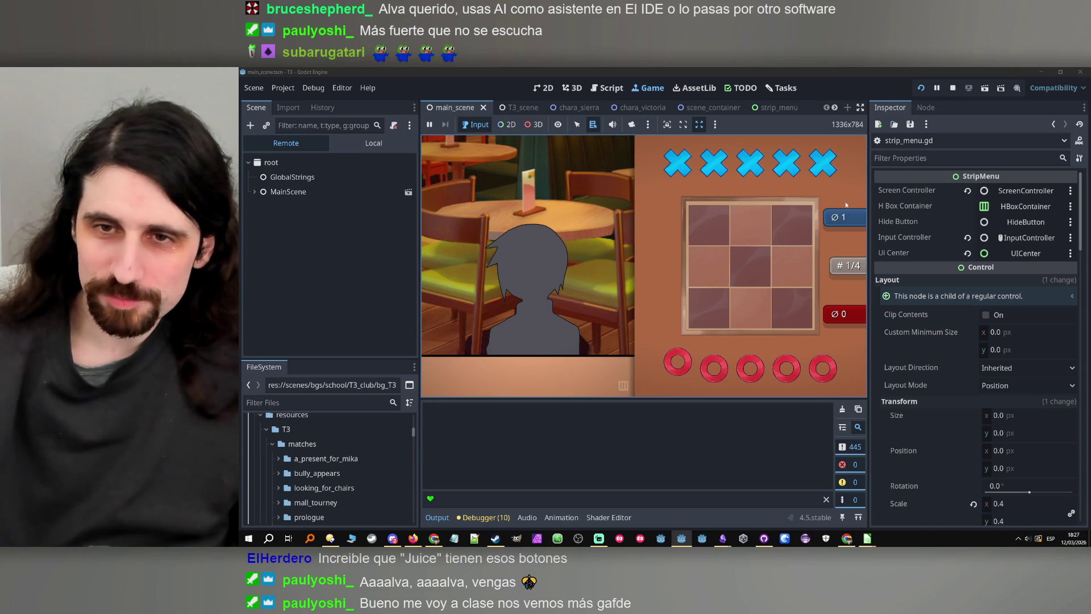
left_click(952, 87)
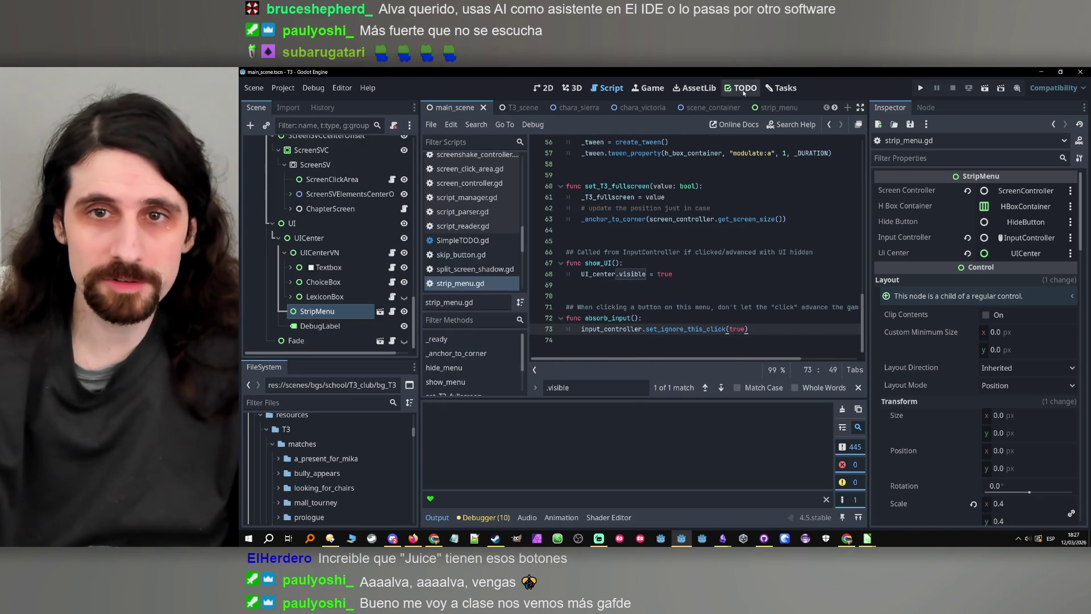
- Move the 'Lexicon links not working since new input' card from Todo now to Done
left_click(743, 89)
mouse_move(560, 175)
left_mouse_down()
mouse_move(733, 176)
mouse_move(697, 195)
left_mouse_up()
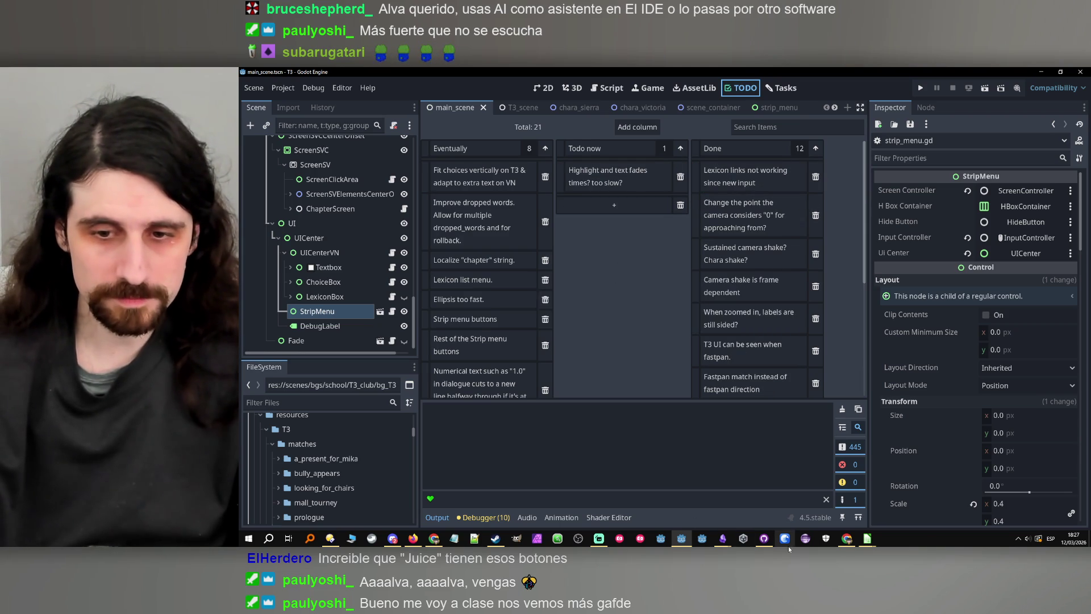
left_click(765, 543)
- Commit the 22 changed files to main with the summary 'Fixed click management'
type("Fixed cl")
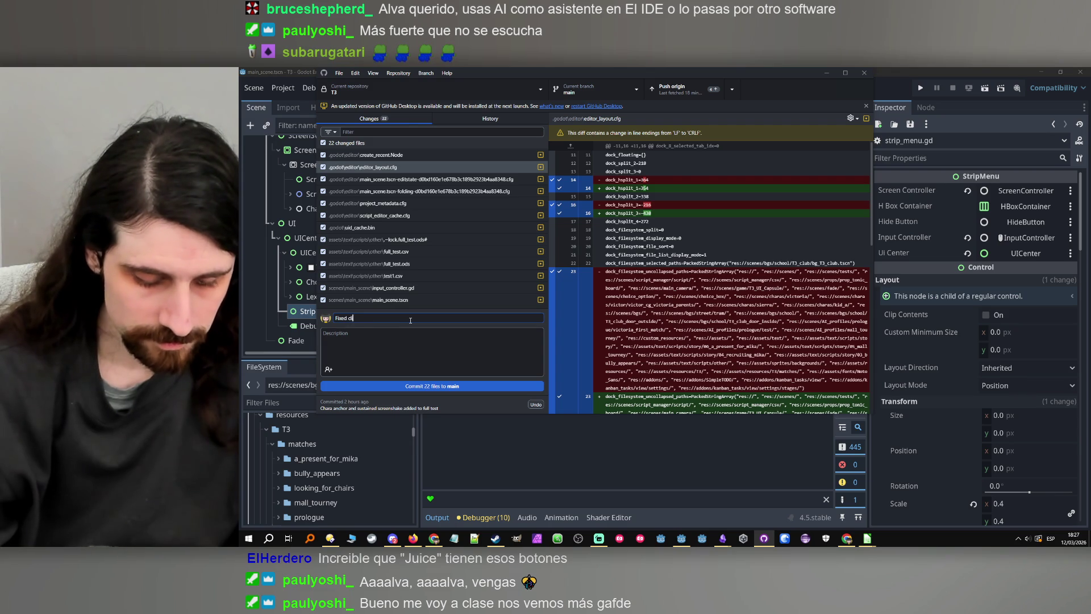
type("ick management")
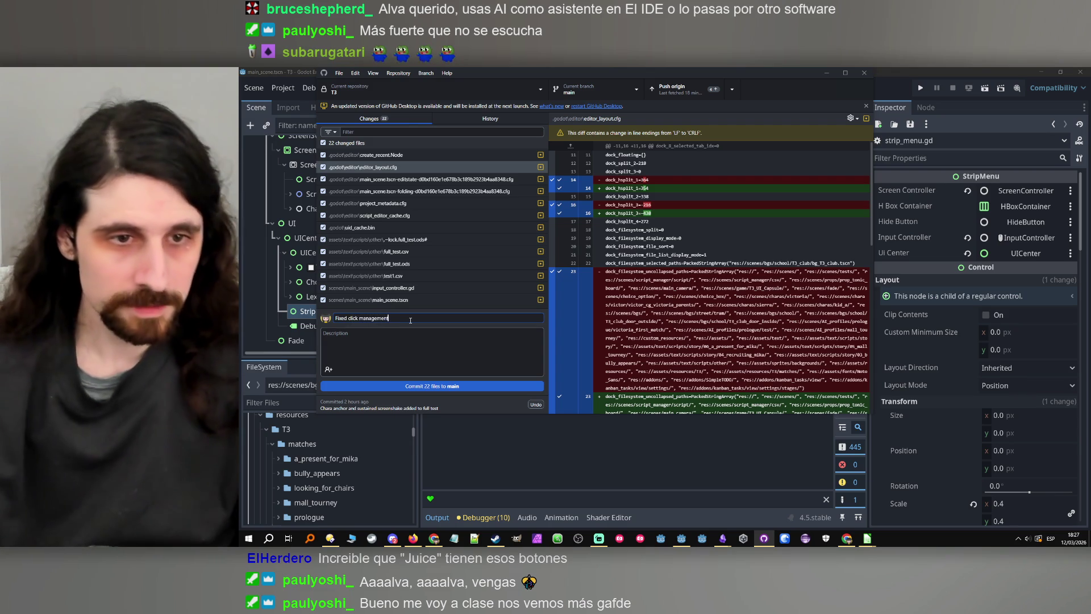
left_click(402, 386)
left_click(434, 539)
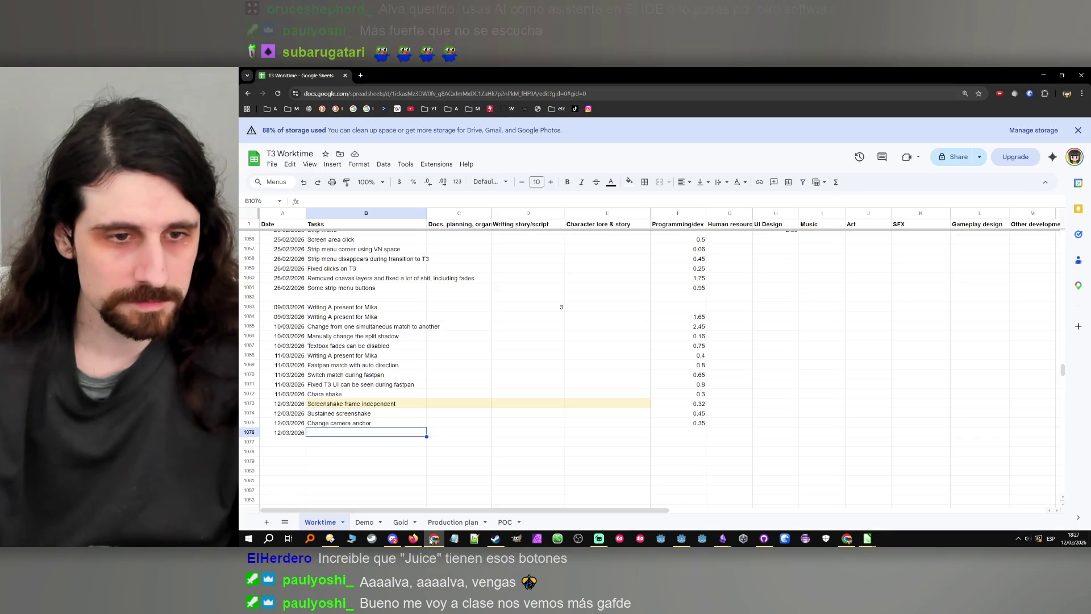
- Log 'Fixed click management' in B1076 with 1.9 programming hours in F1076
type("Fixed click management")
left_click(693, 433)
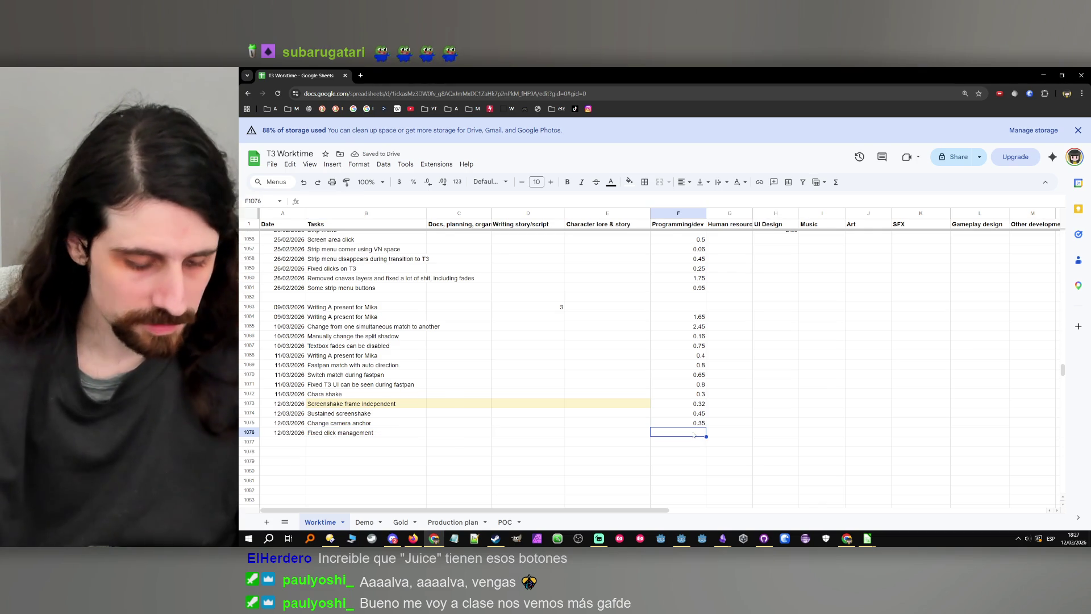
type("1.9")
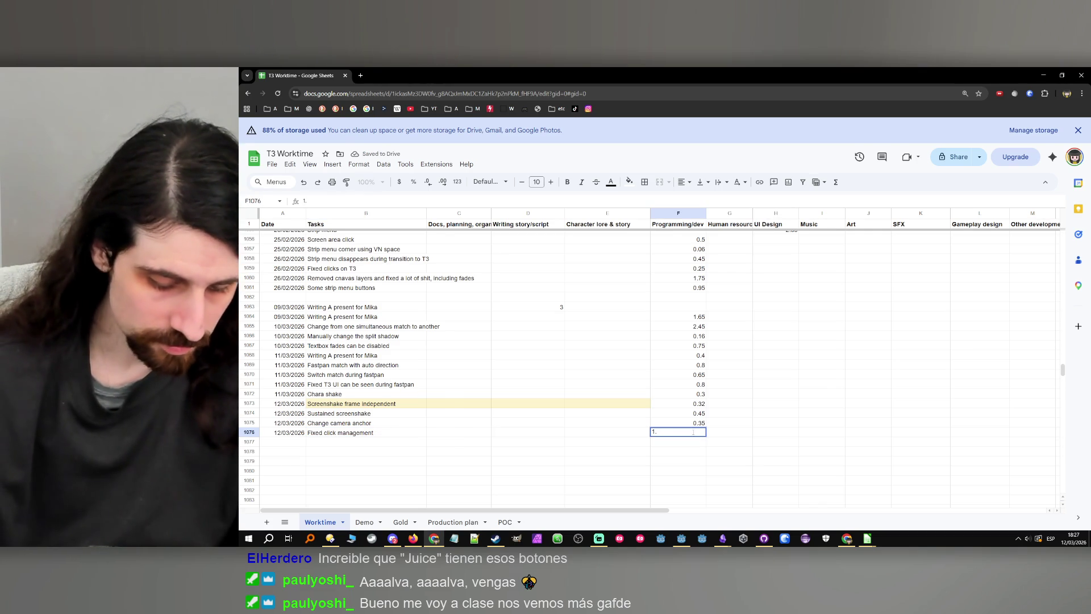
key("Return")
key("Down")
key("Down")
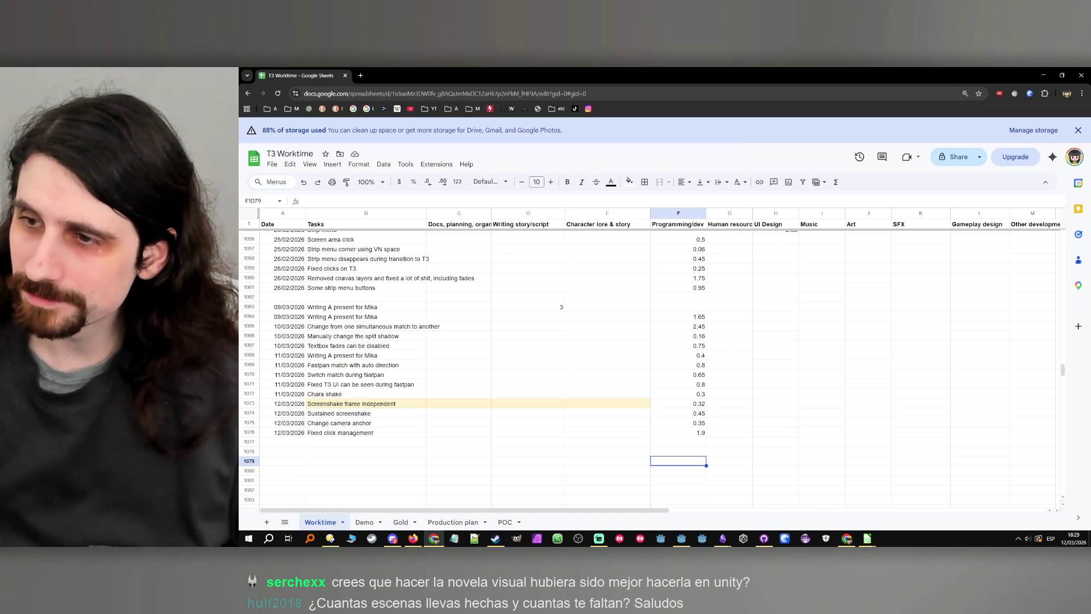
- Check the new entry's date and select the next empty task cell B1077
left_click(287, 432)
left_click(398, 441)
left_click(445, 441)
left_click(397, 443)
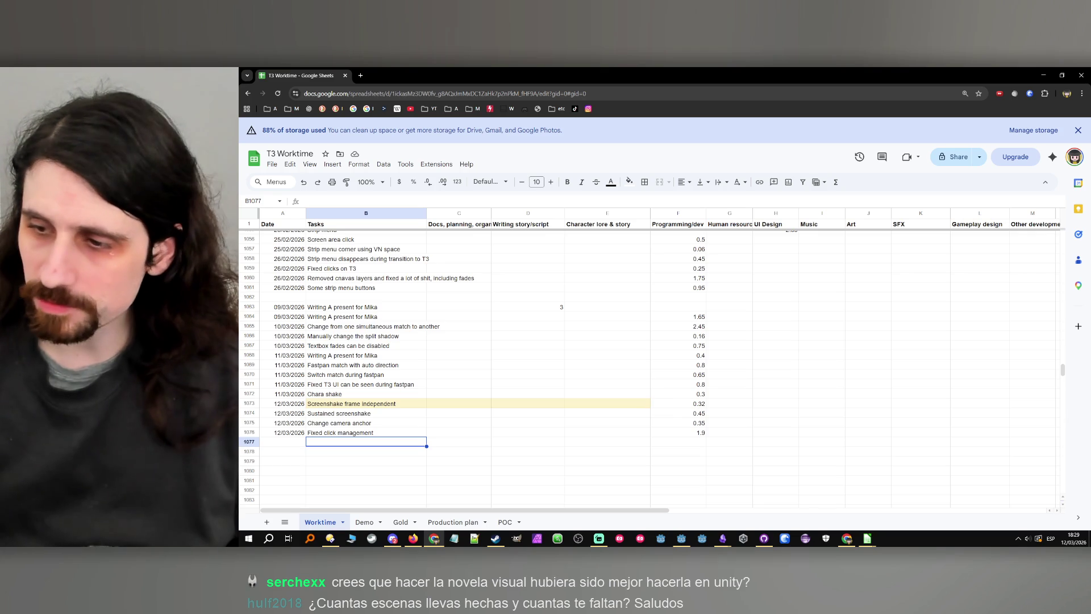
key("alt+Tab")
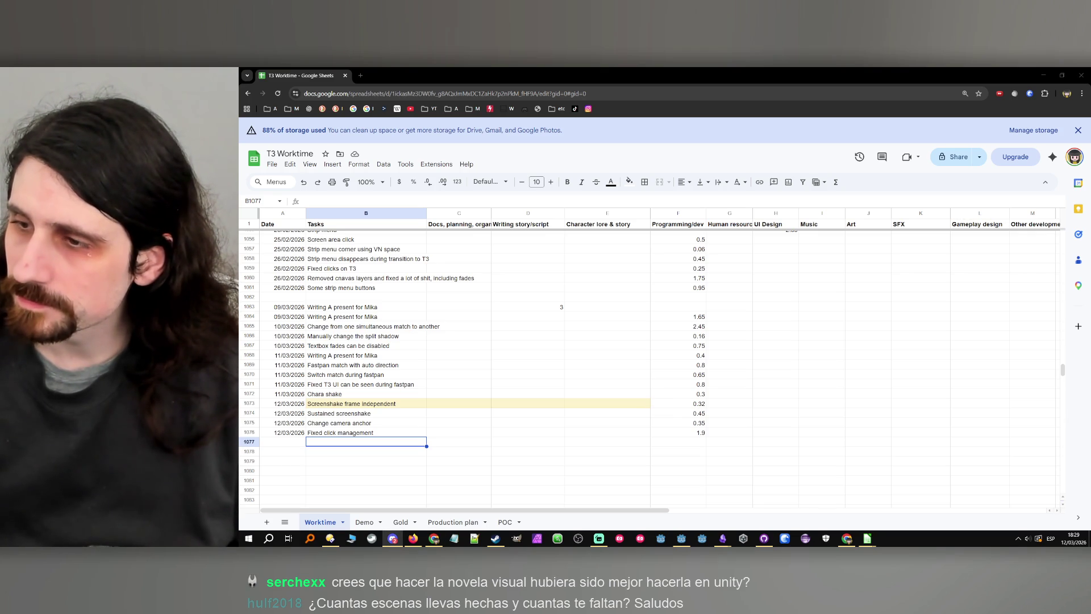
key("alt+Tab")
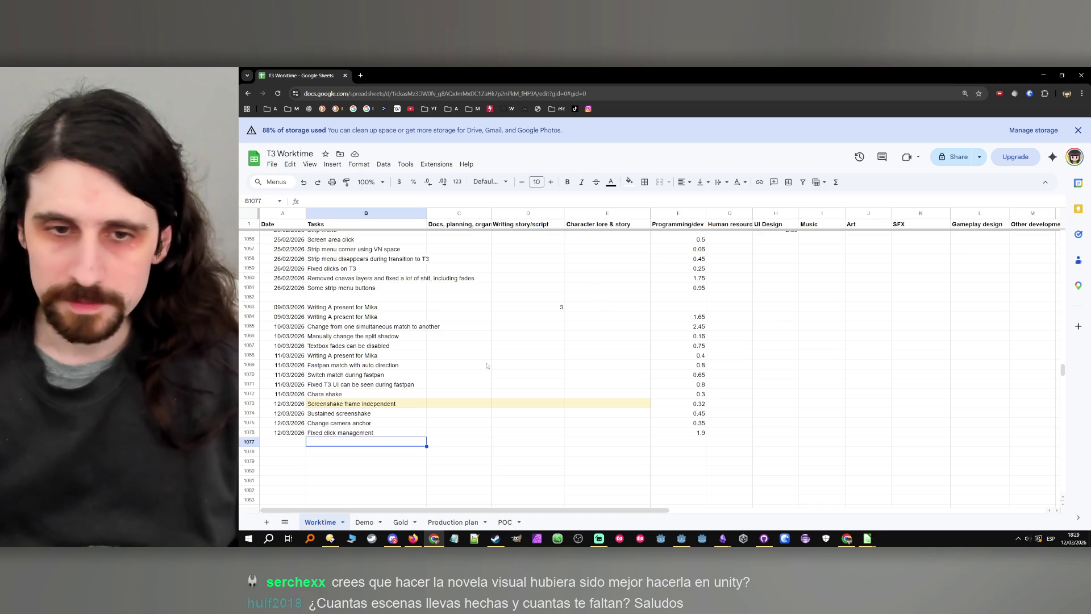
- Put =SUM(F1073:F1074), totalling 0.77 screenshake hours, into G1074
left_click(678, 404)
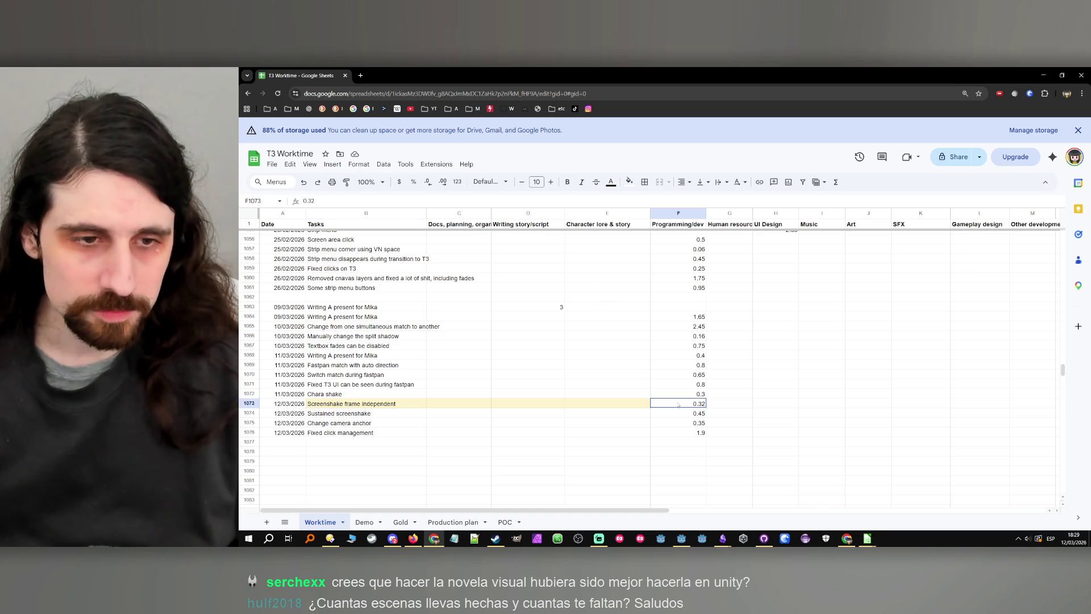
left_click_drag(674, 408, 685, 414)
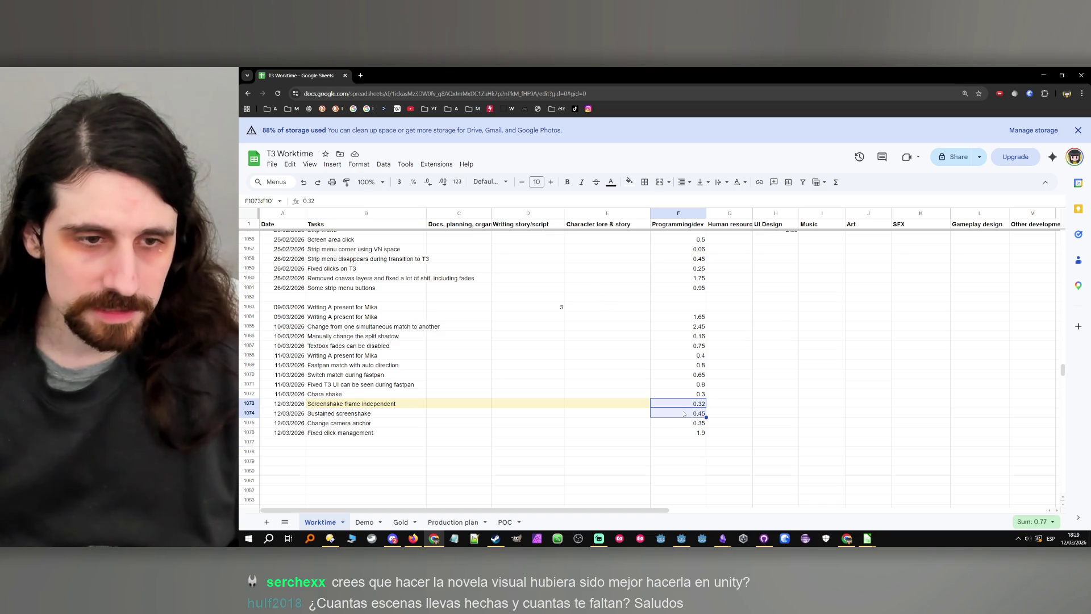
left_click(723, 414)
left_click(835, 182)
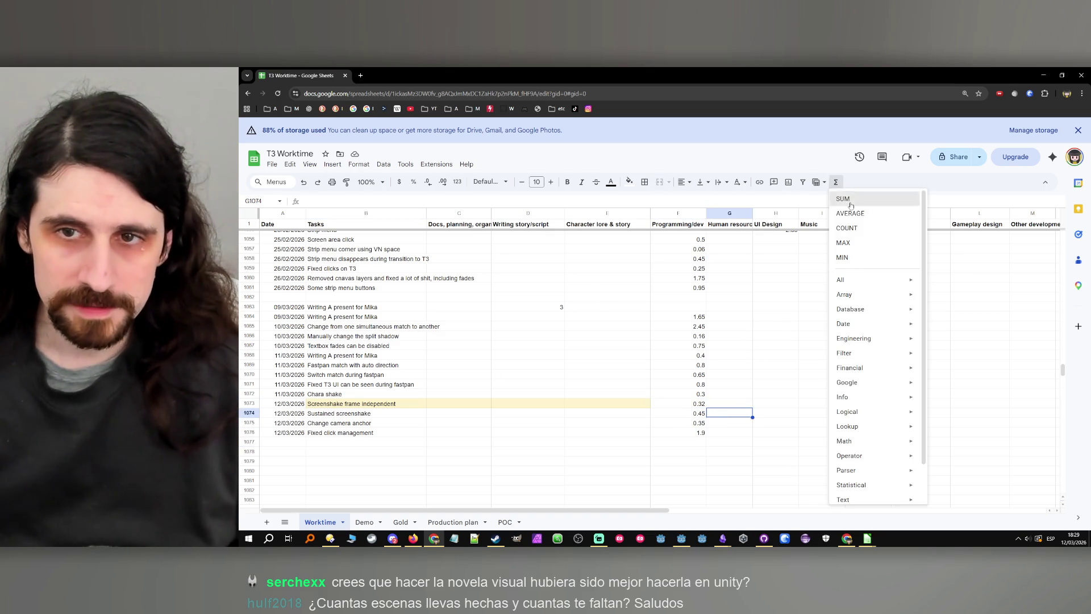
left_click(840, 196)
left_click_drag(690, 404, 693, 415)
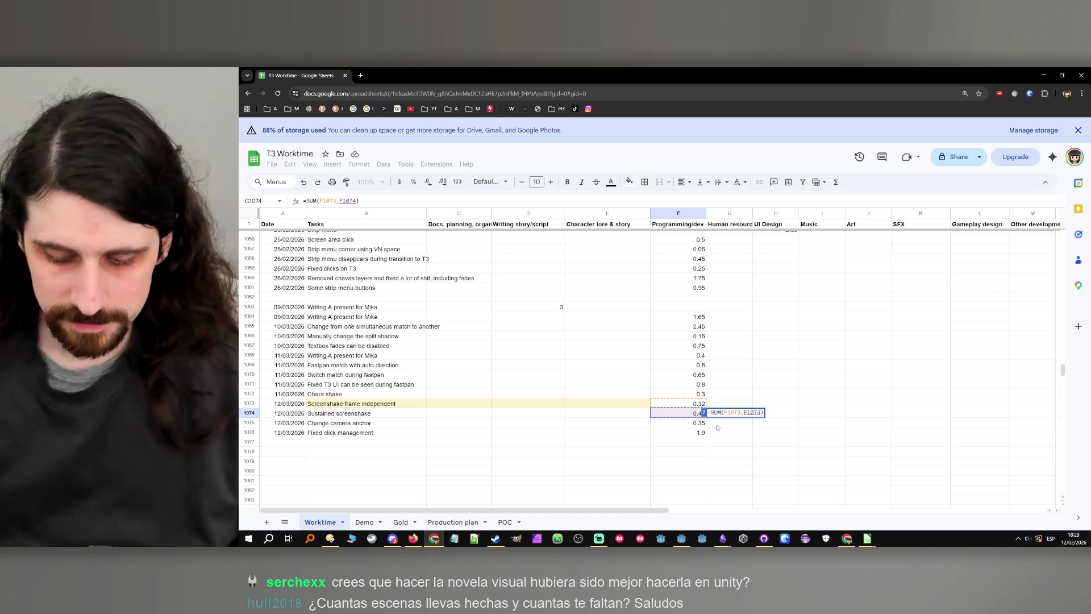
key("Return")
left_click(364, 521)
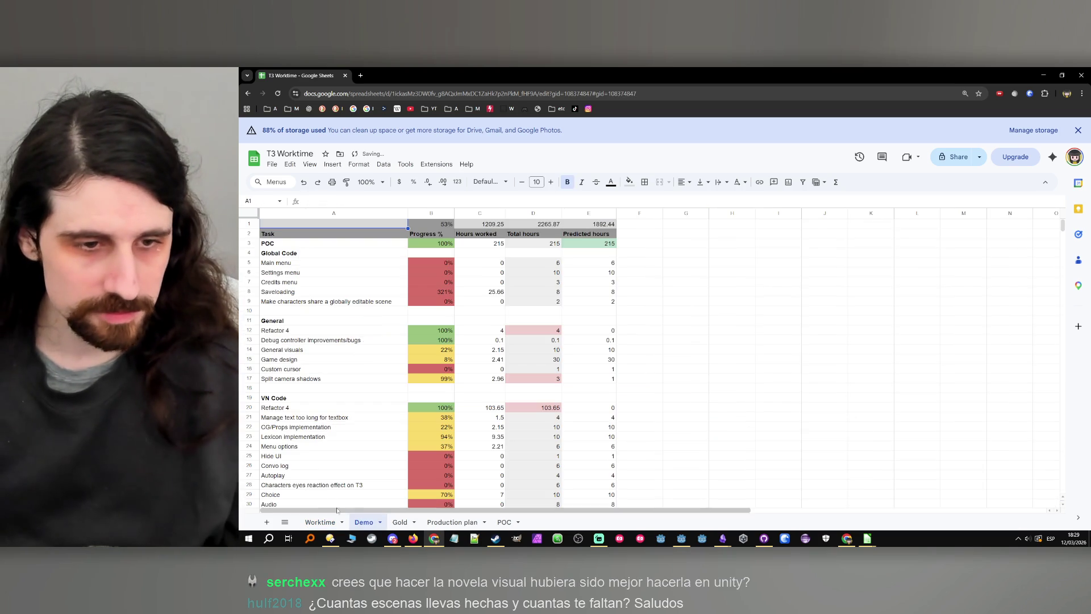
- On the Demo sheet, search for 'shake' and paste new General/misc implementations hours
left_click(312, 388)
key("ctrl+f")
type("scree")
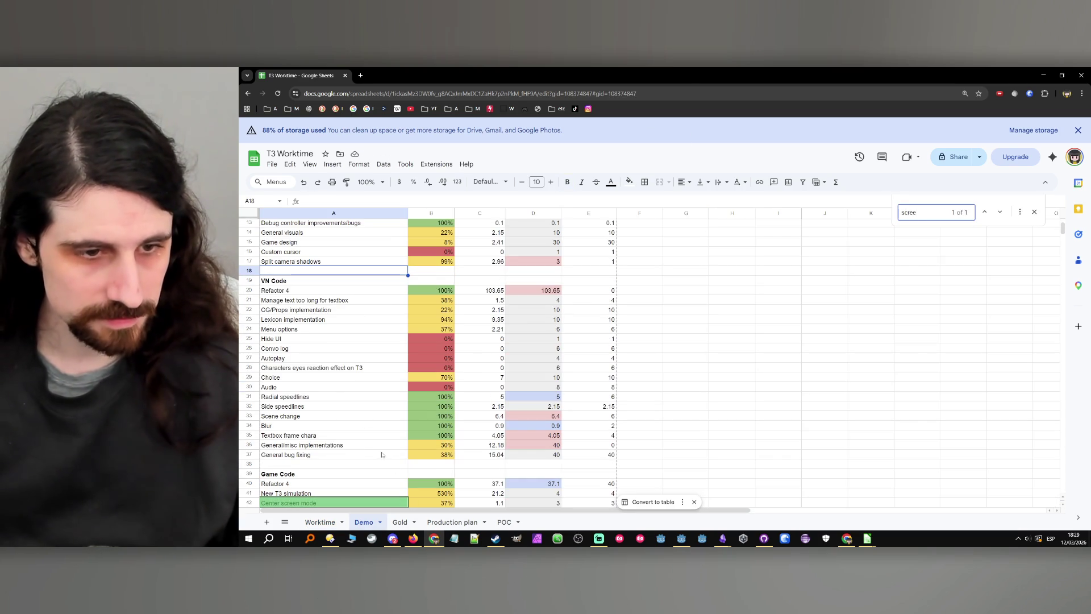
type("nsh")
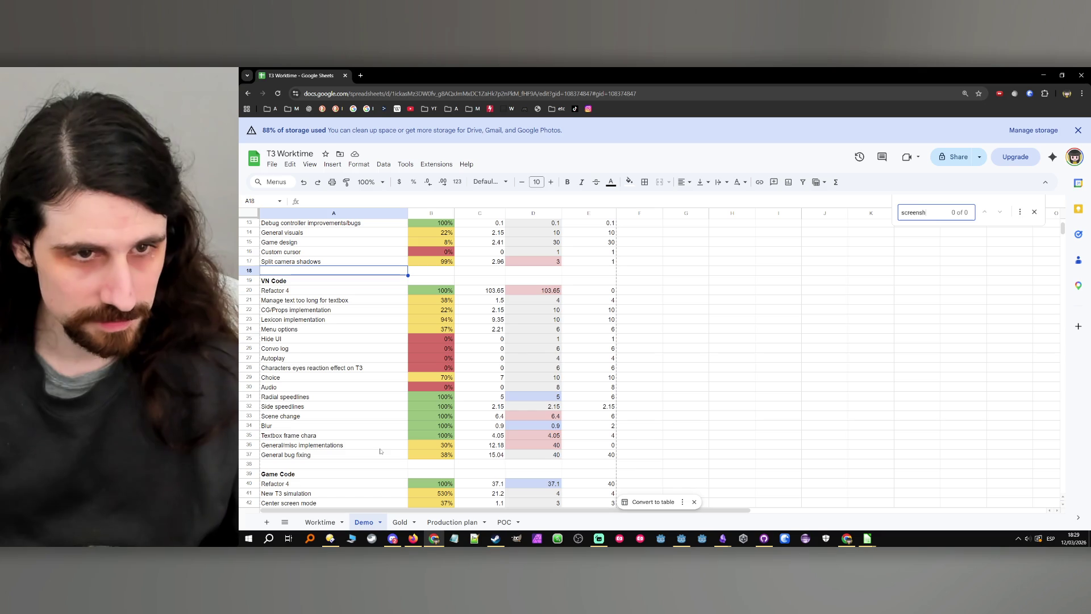
key("ctrl+a")
type("s")
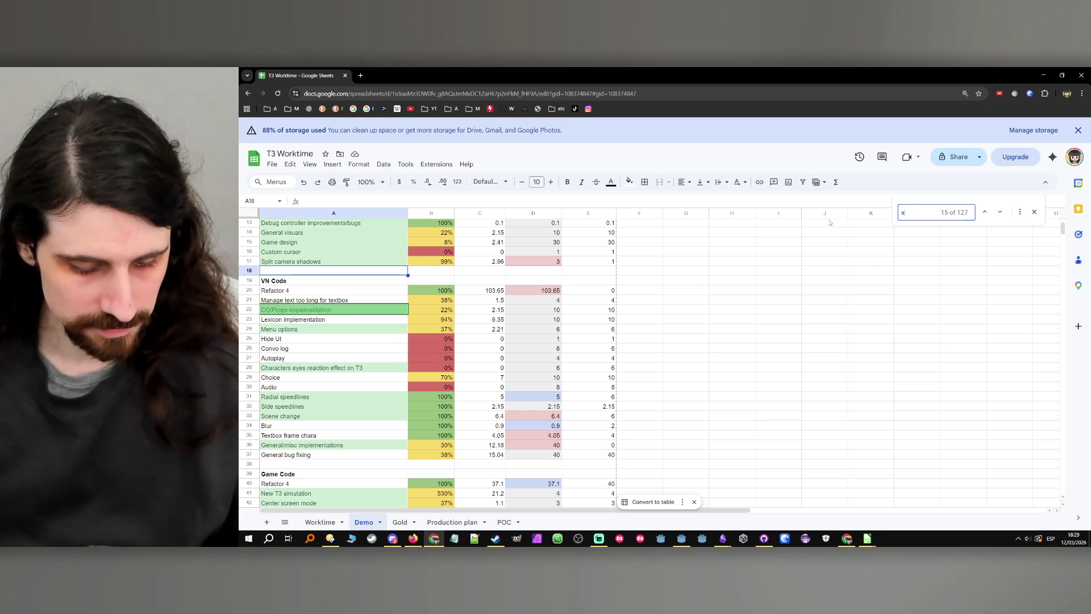
type("hake")
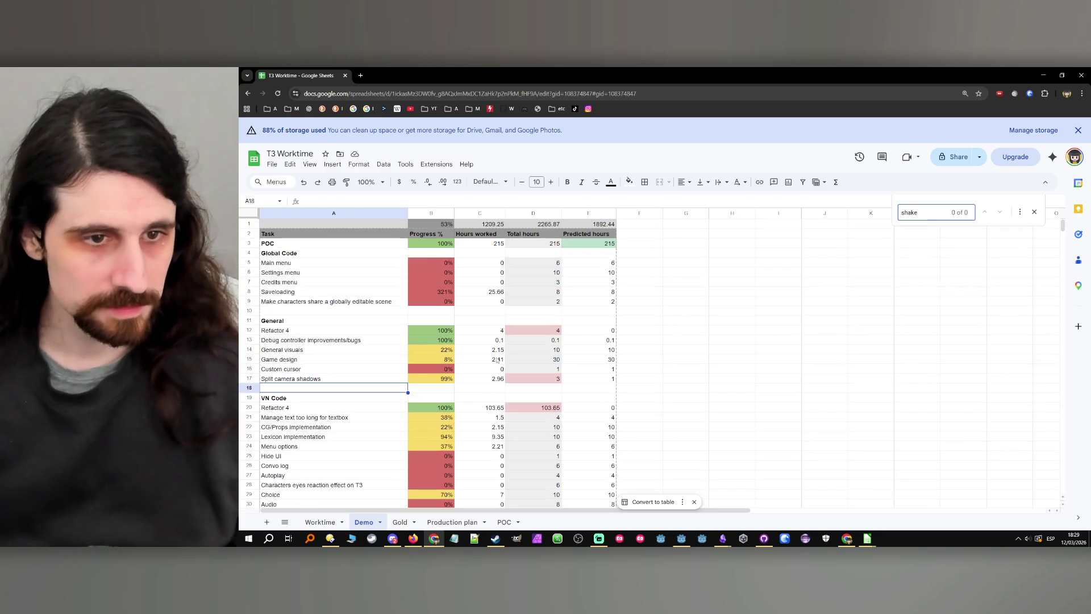
scroll(449, 392, "down", 5)
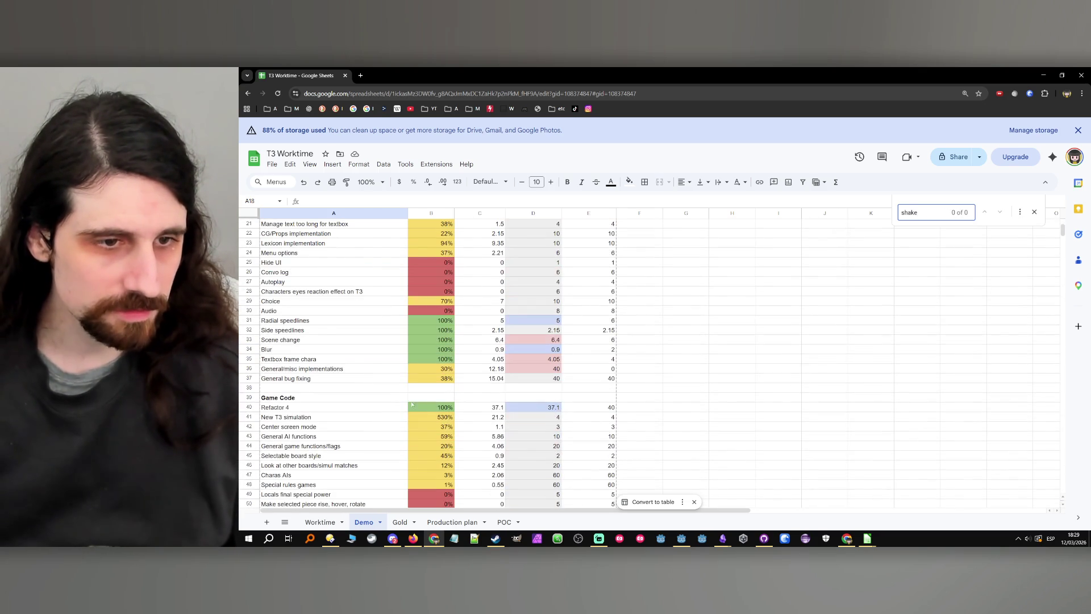
left_click(388, 371)
left_click(496, 369)
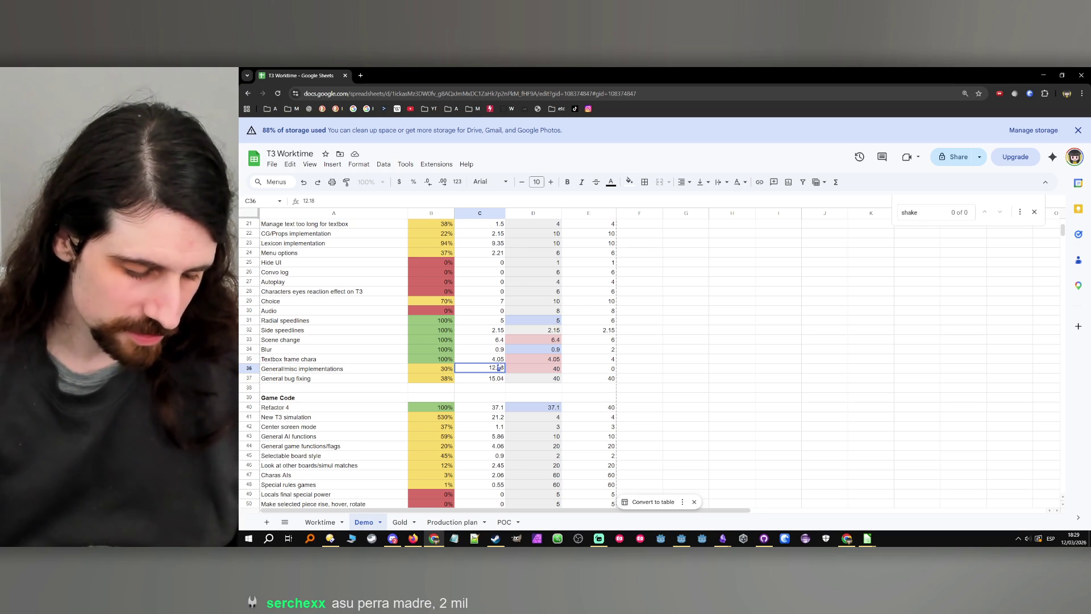
type("12.98")
key("ctrl+v")
- On the Worktime sheet, undo the G1074 total and review the 0.35 and 1.9 hour entries
left_click(319, 521)
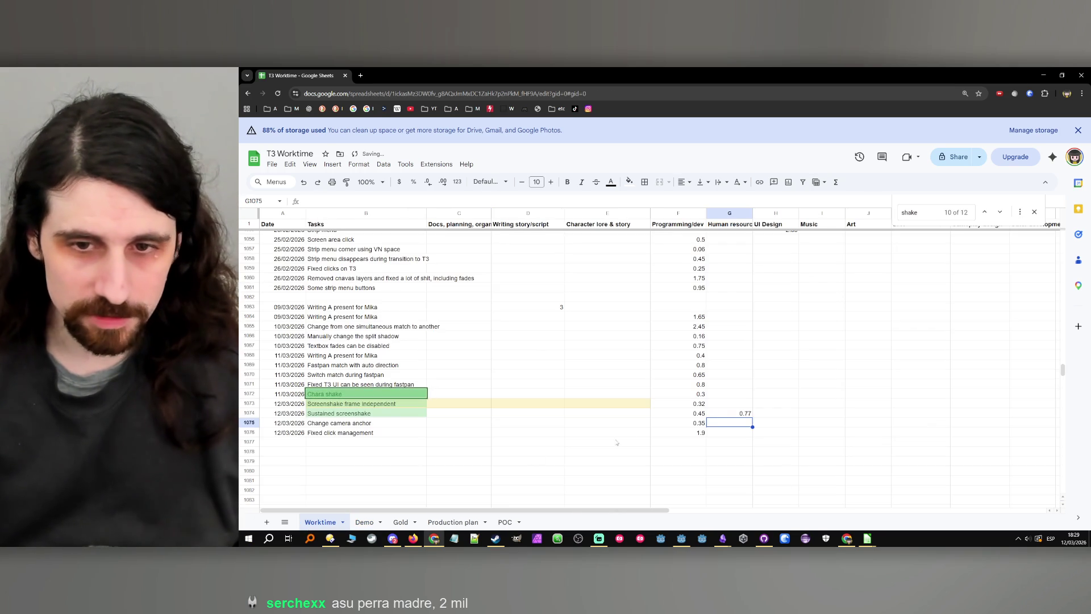
key("ctrl+z")
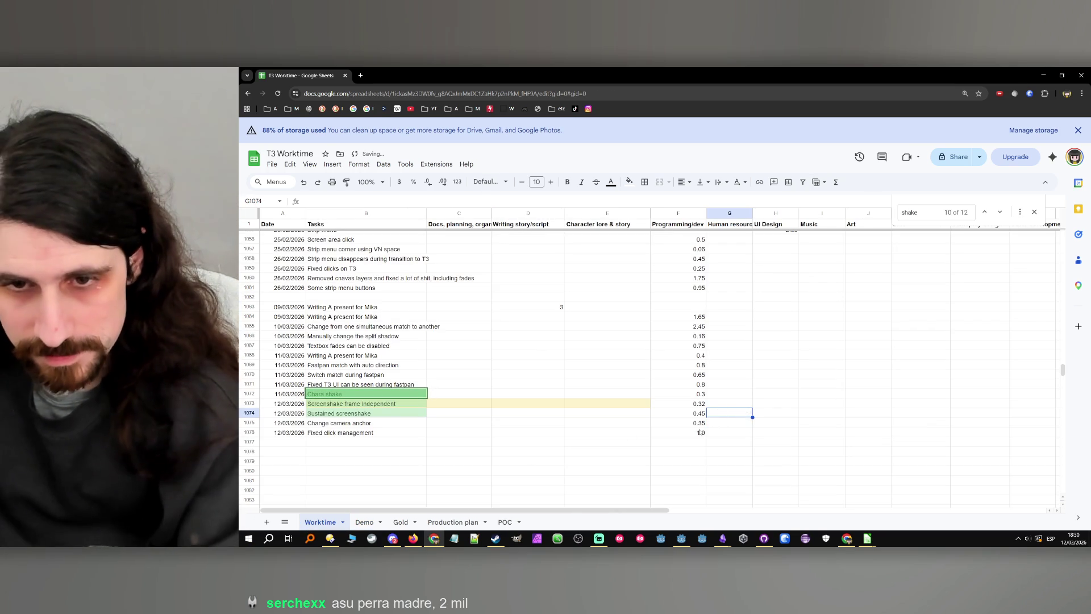
left_click(693, 424)
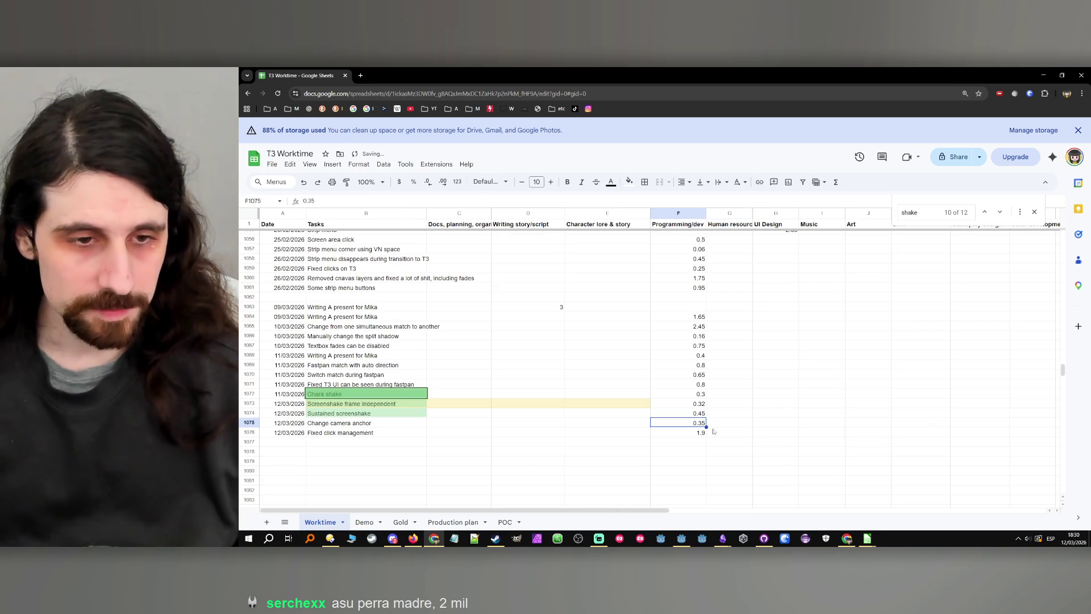
left_click(697, 434)
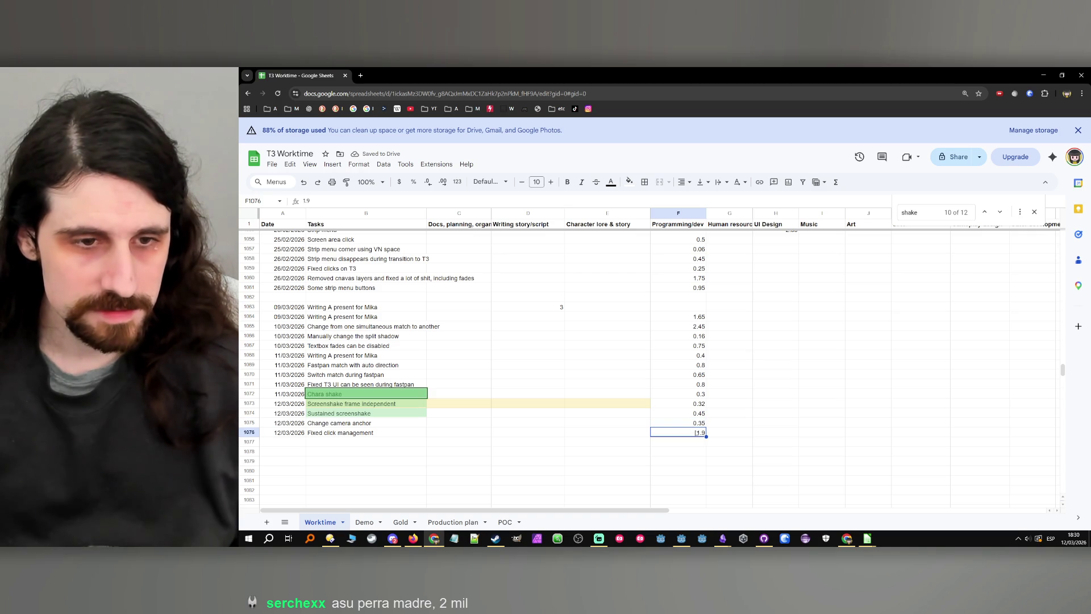
left_click(696, 425)
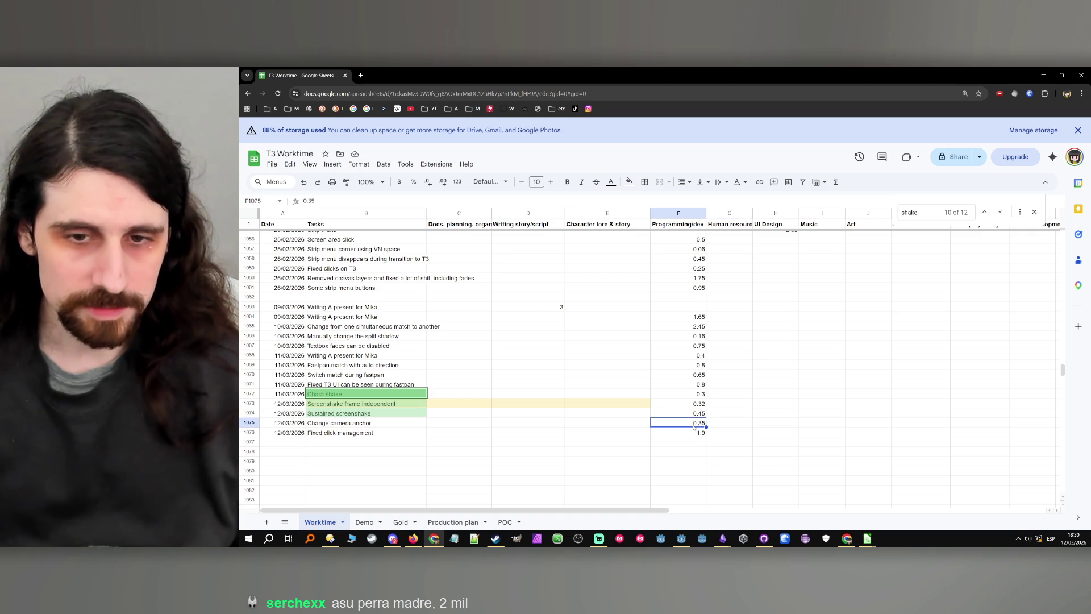
- Edit the Demo sheet's General/misc implementations hours from 13.46 to 13.01
left_click(365, 522)
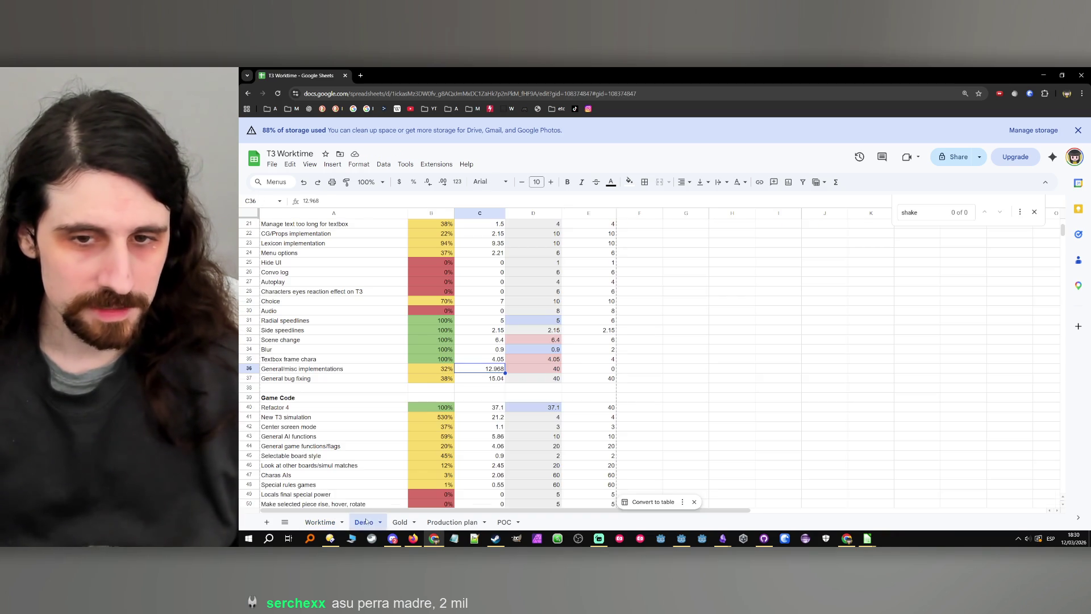
double_click(488, 369)
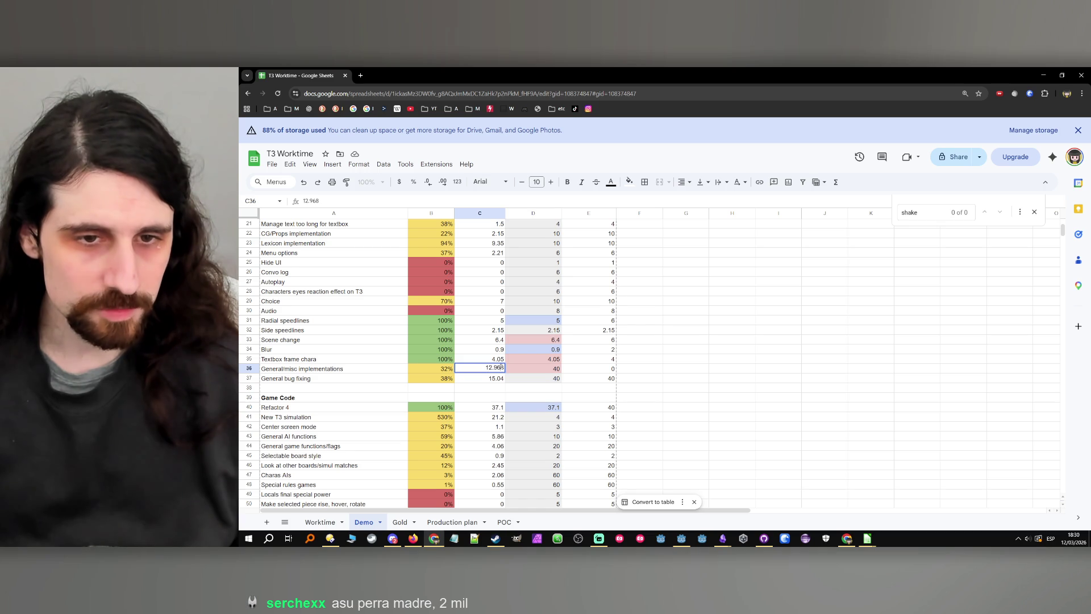
key("BackSpace")
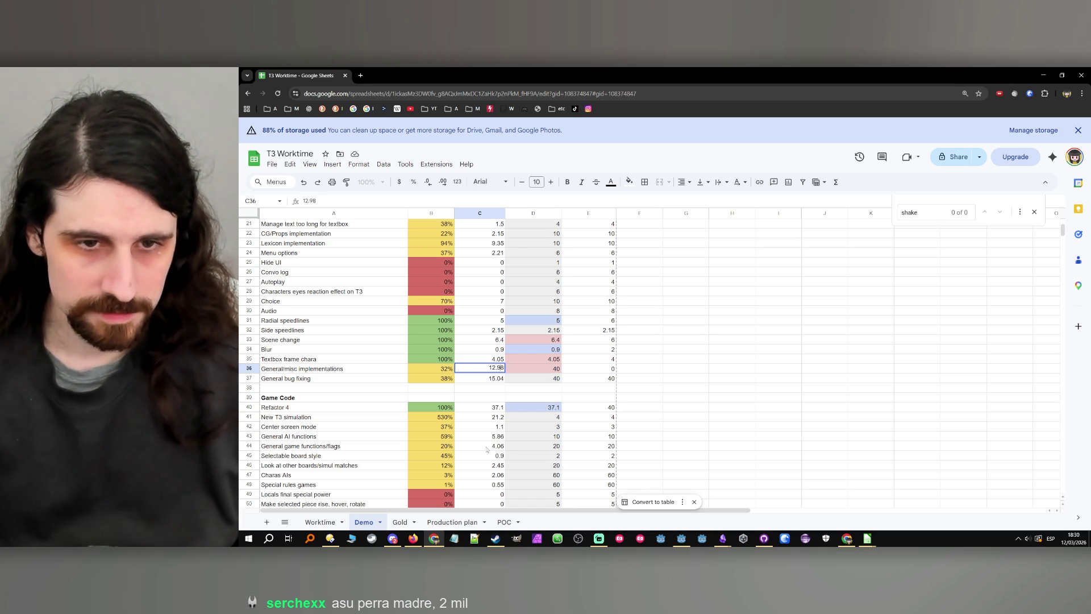
type("6")
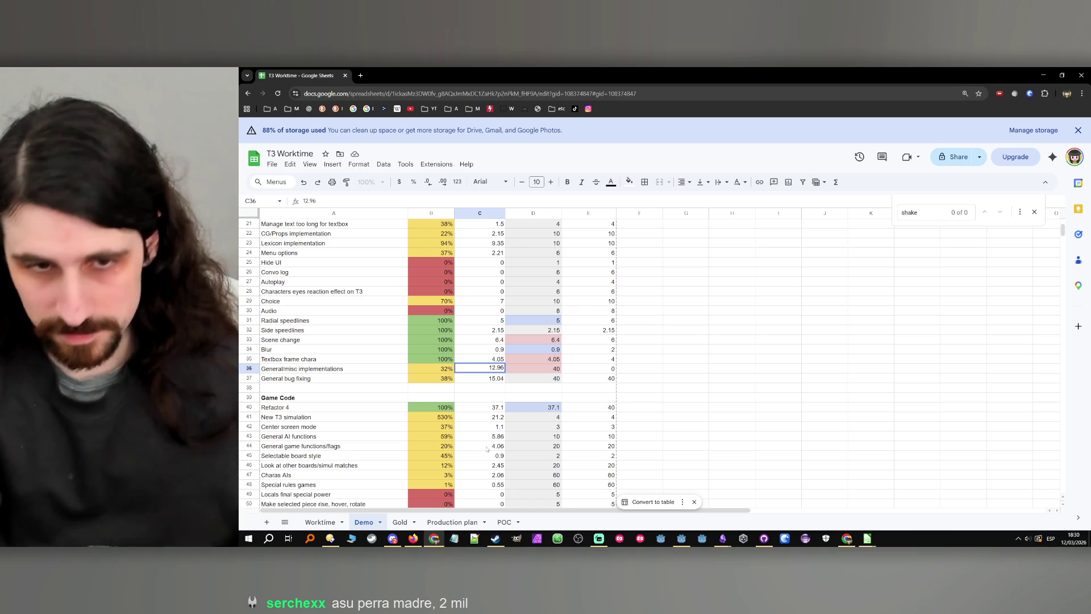
key("Delete")
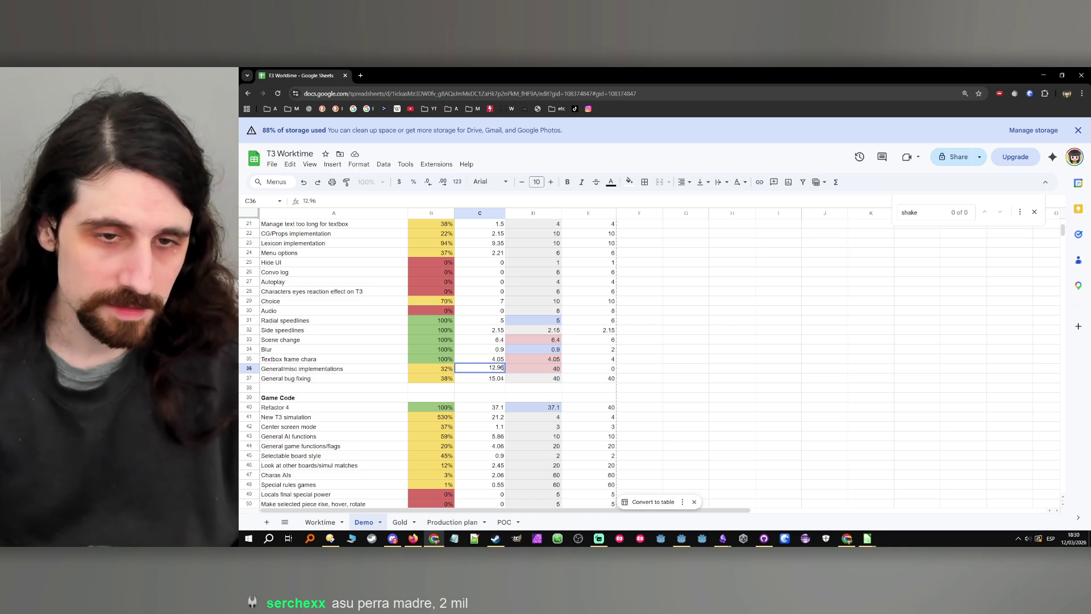
key("Delete")
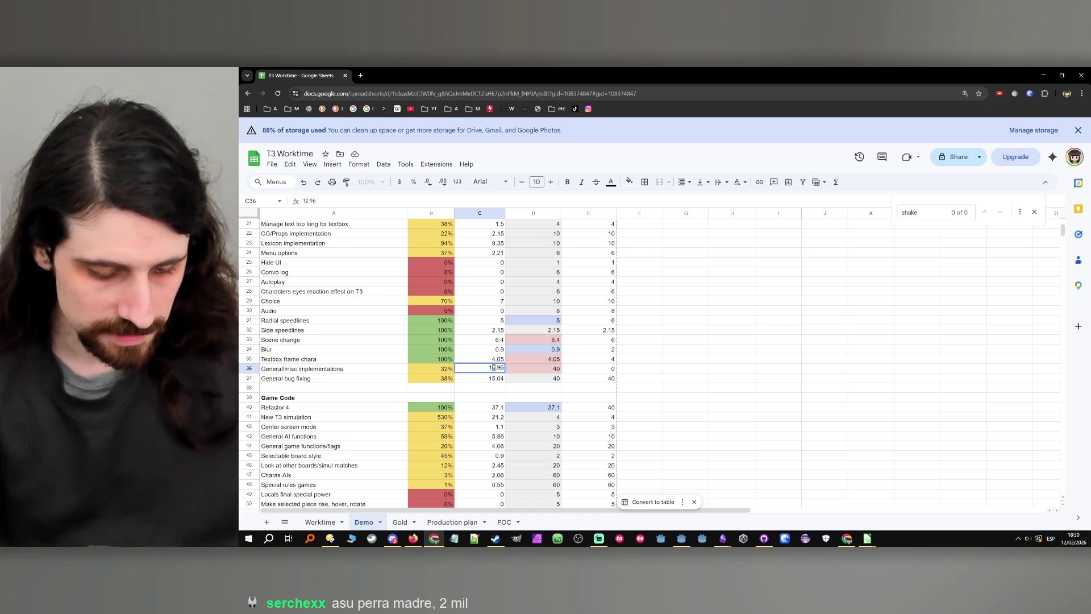
type("3")
key("Delete")
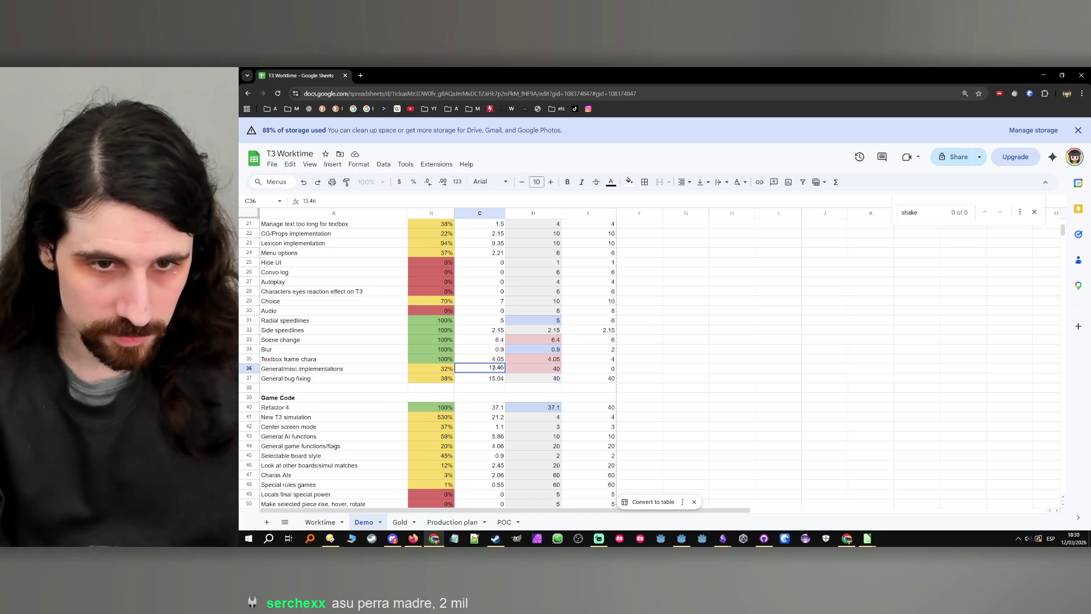
key("BackSpace")
type("0")
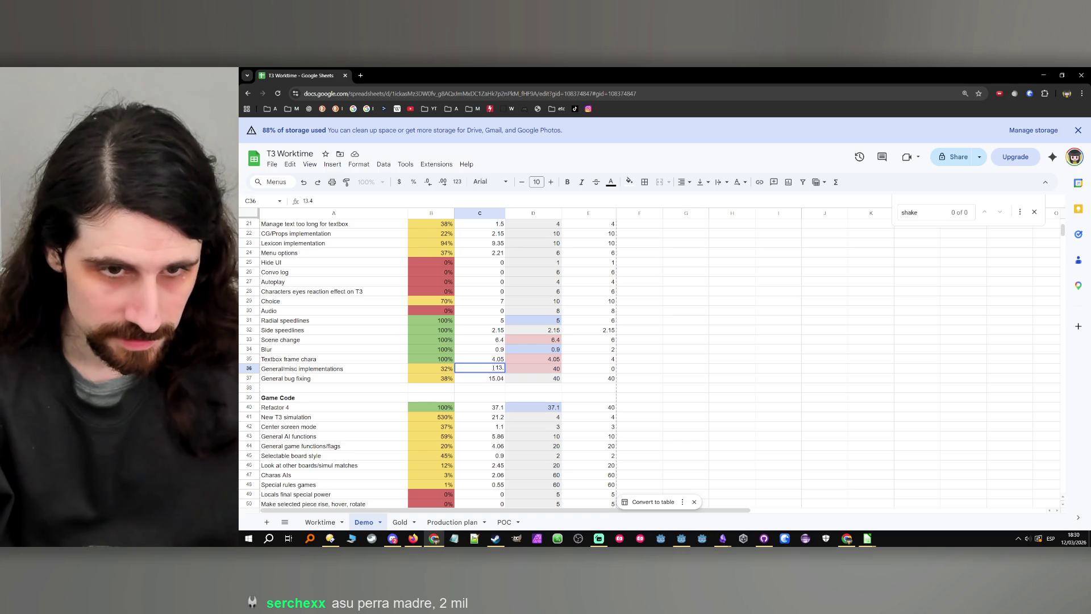
key("Delete")
type("1")
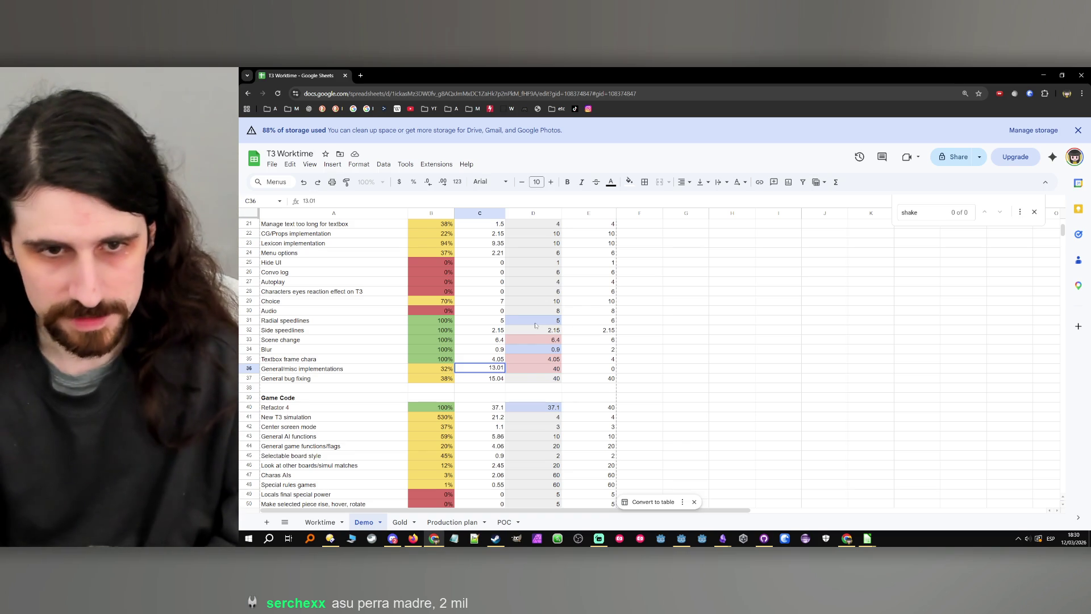
key("Return")
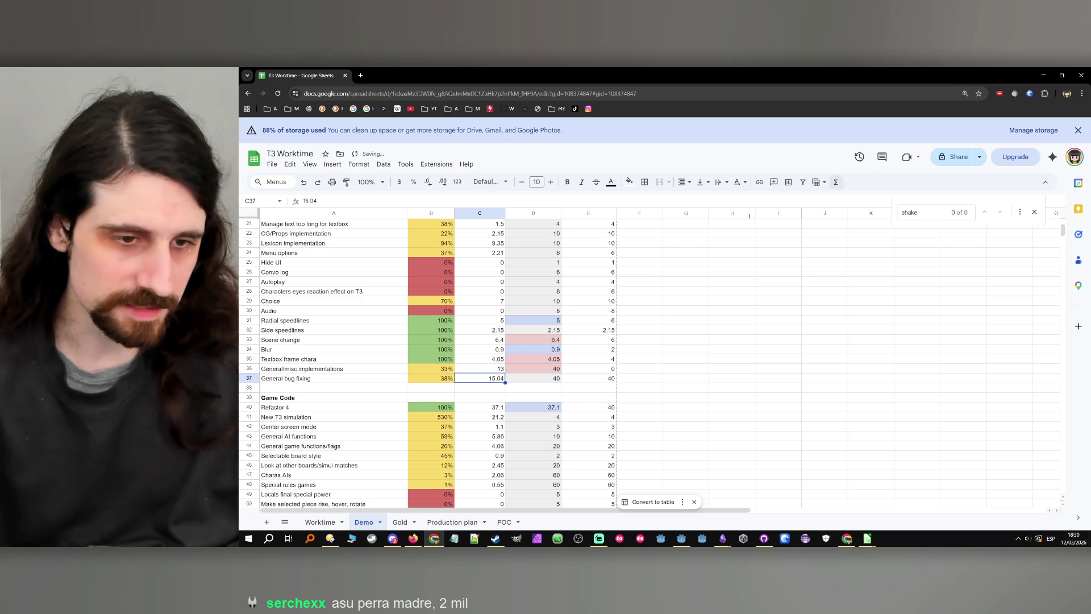
left_click(320, 521)
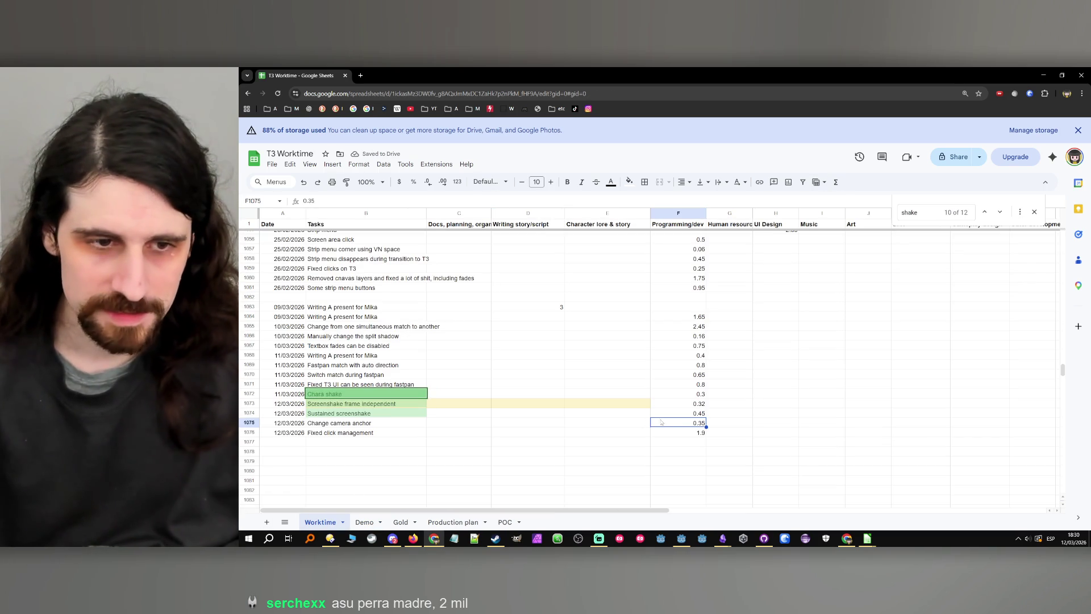
- On the Demo sheet, change the General bug fixing hours in C37 to 16.94
left_click(666, 436)
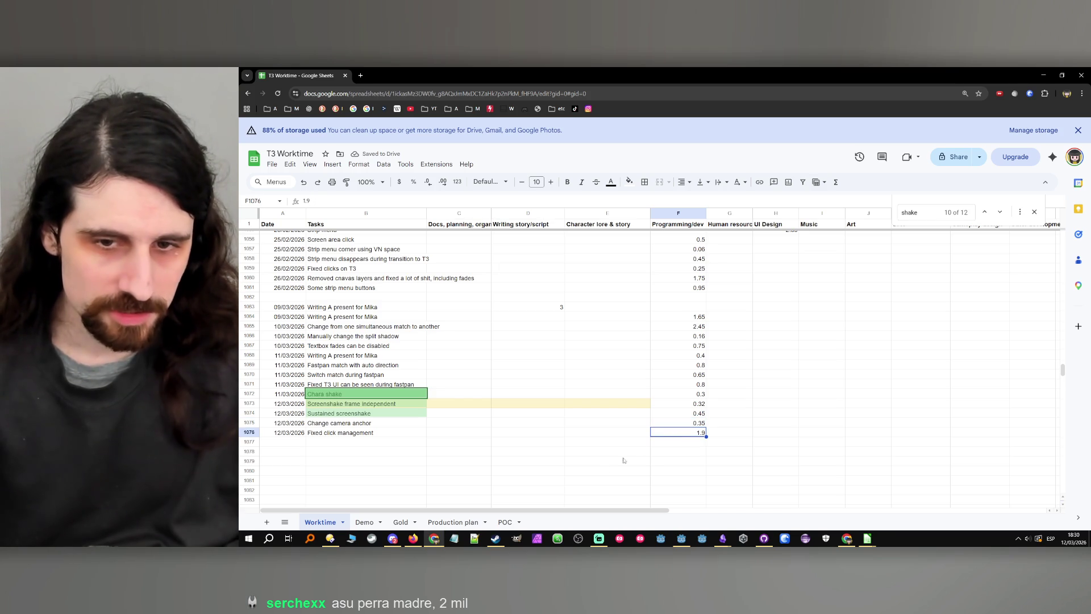
left_click(366, 522)
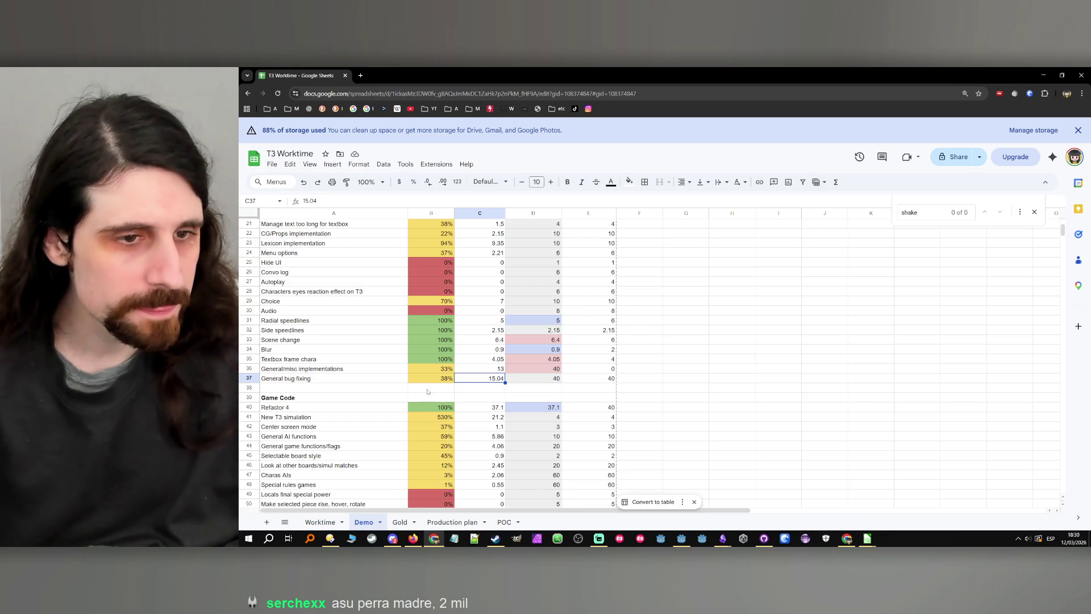
double_click(480, 377)
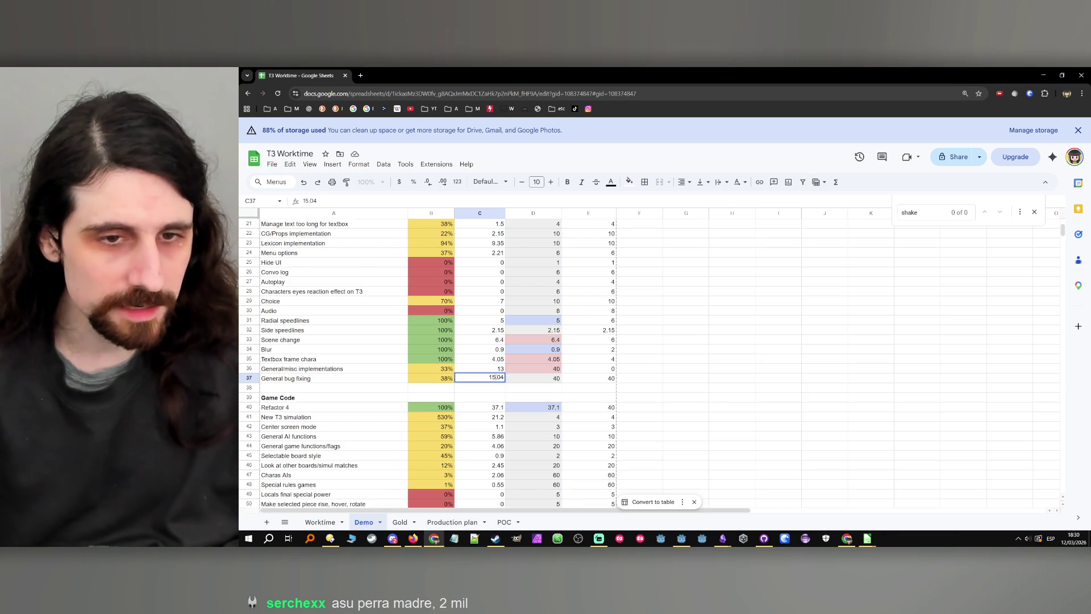
key("BackSpace")
type("6")
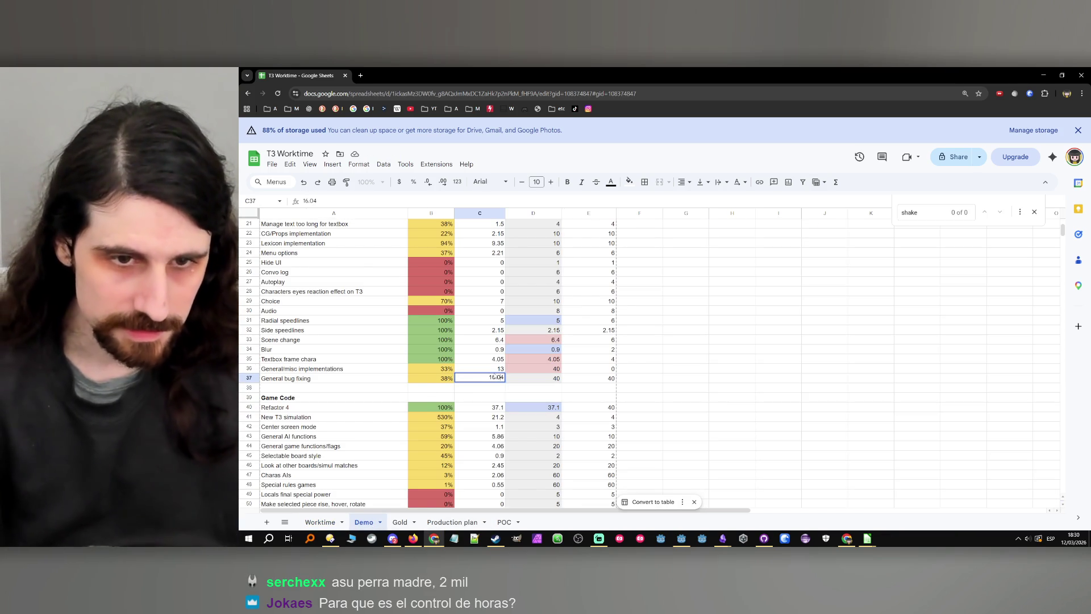
key("Right")
key("Right")
key("BackSpace")
type("9")
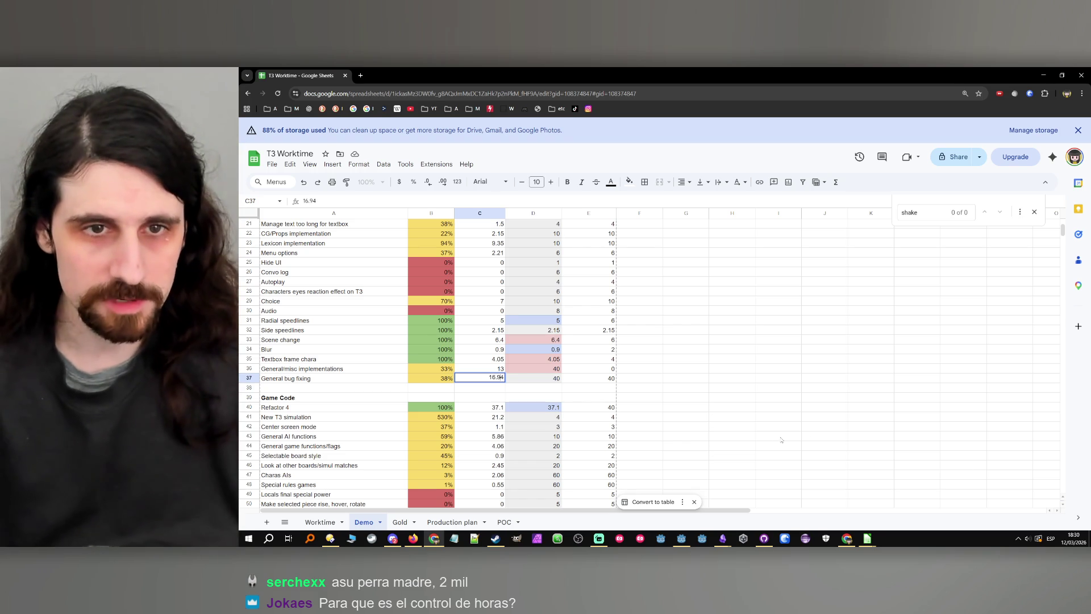
left_click(659, 416)
scroll(658, 412, "up", 5)
scroll(607, 391, "down", 3)
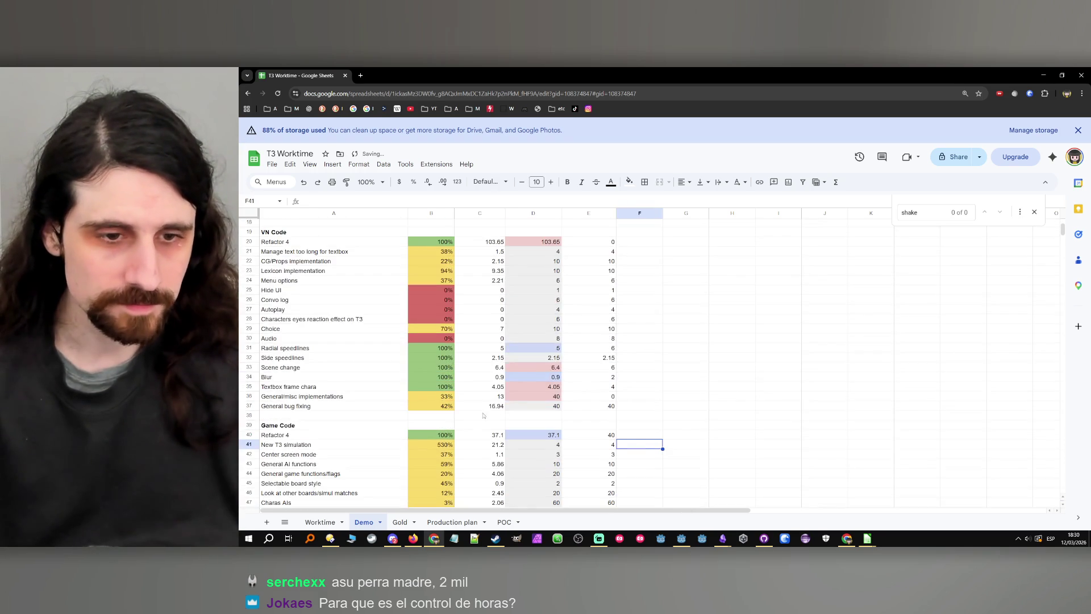
- On Worktime, reset the fill of B1073:E1073 to remove the beige, and close the shake search
left_click(320, 522)
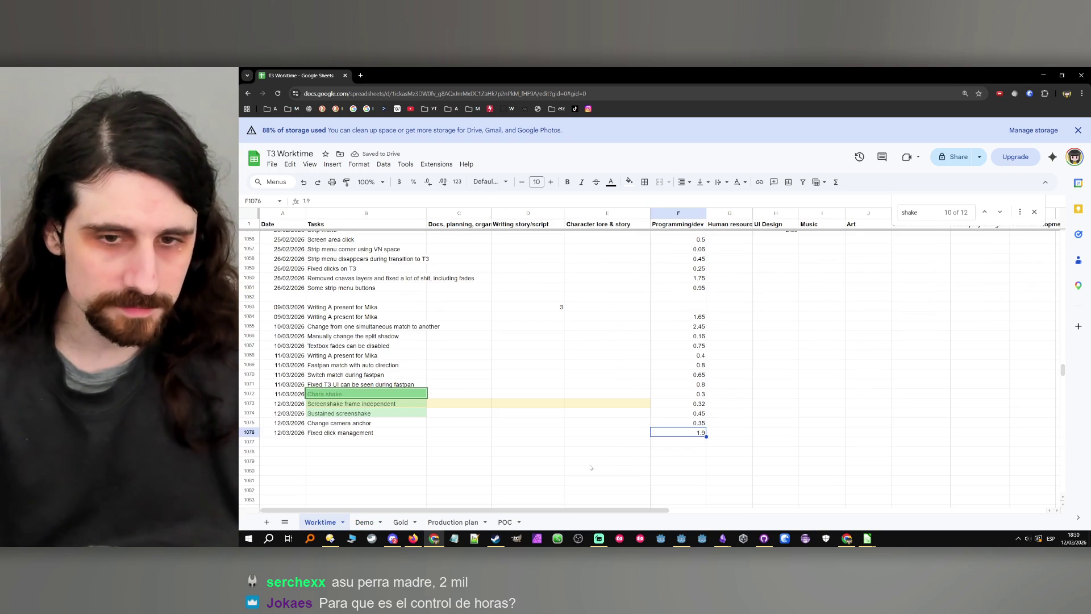
left_click(508, 426)
mouse_move(330, 404)
left_mouse_down()
mouse_move(528, 423)
mouse_move(625, 404)
left_mouse_up()
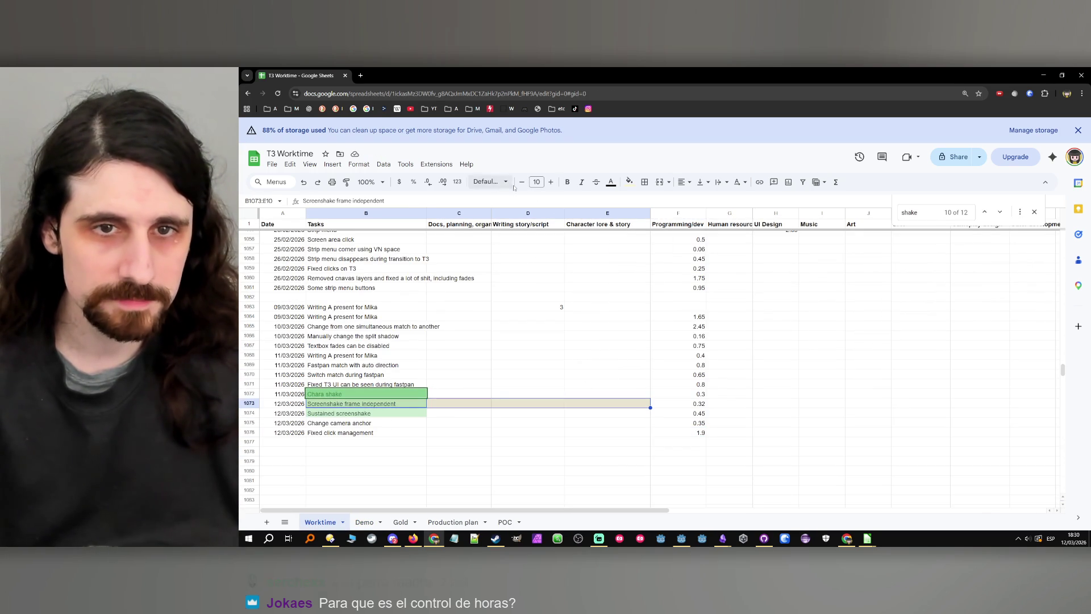
left_click(628, 181)
left_click(640, 200)
left_click(607, 345)
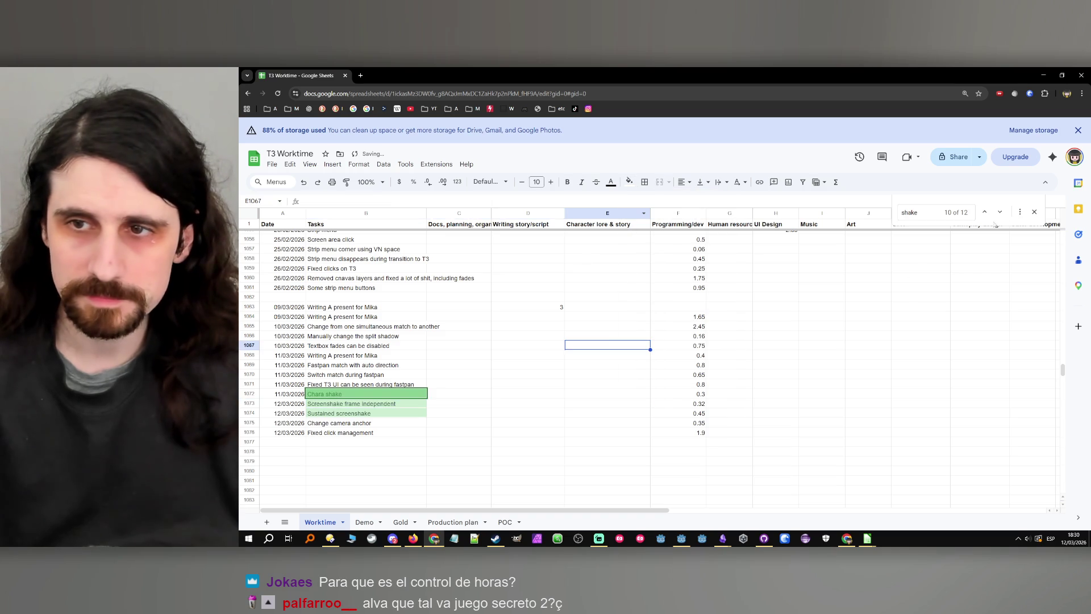
left_click(1034, 211)
- Review the Fixed click management entry, copy the last entry's date, and minimize the browser
left_click(543, 368)
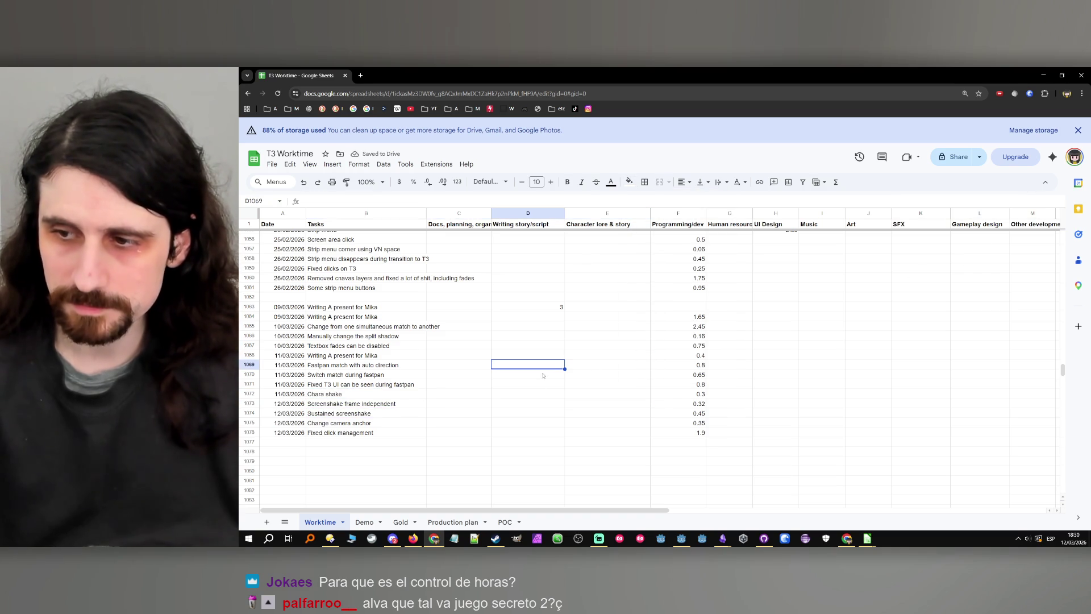
left_click(484, 393)
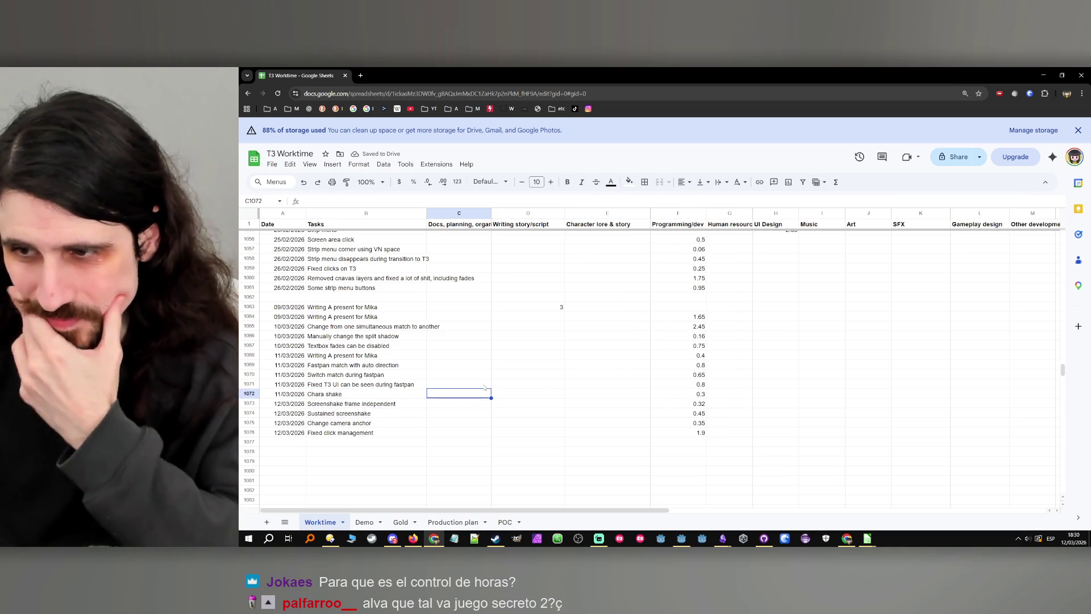
left_click(373, 433)
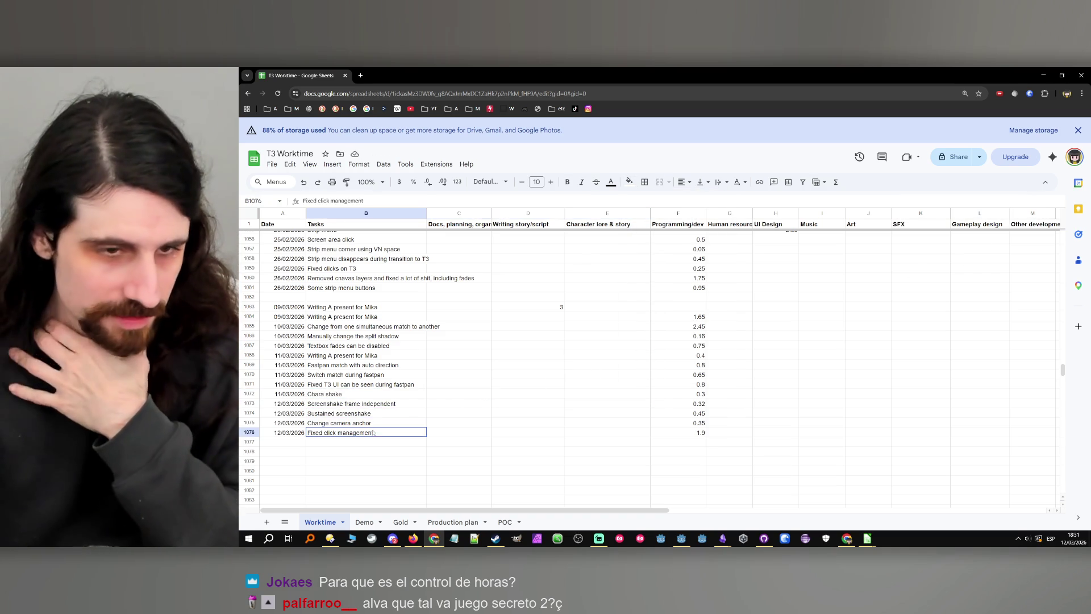
left_click(290, 433)
key("ctrl+c")
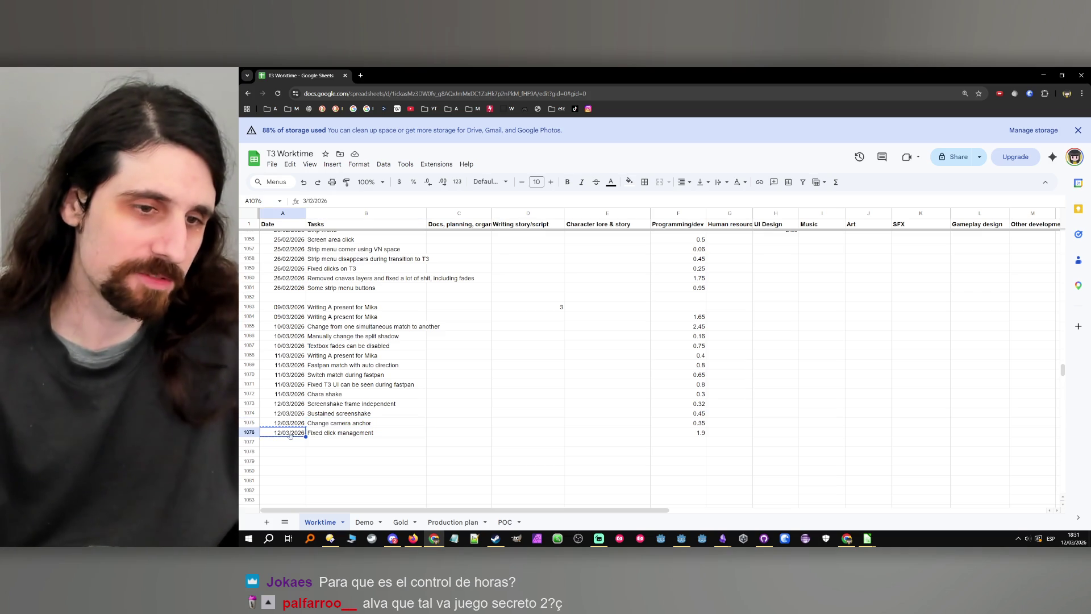
left_click(527, 442)
left_click(1042, 75)
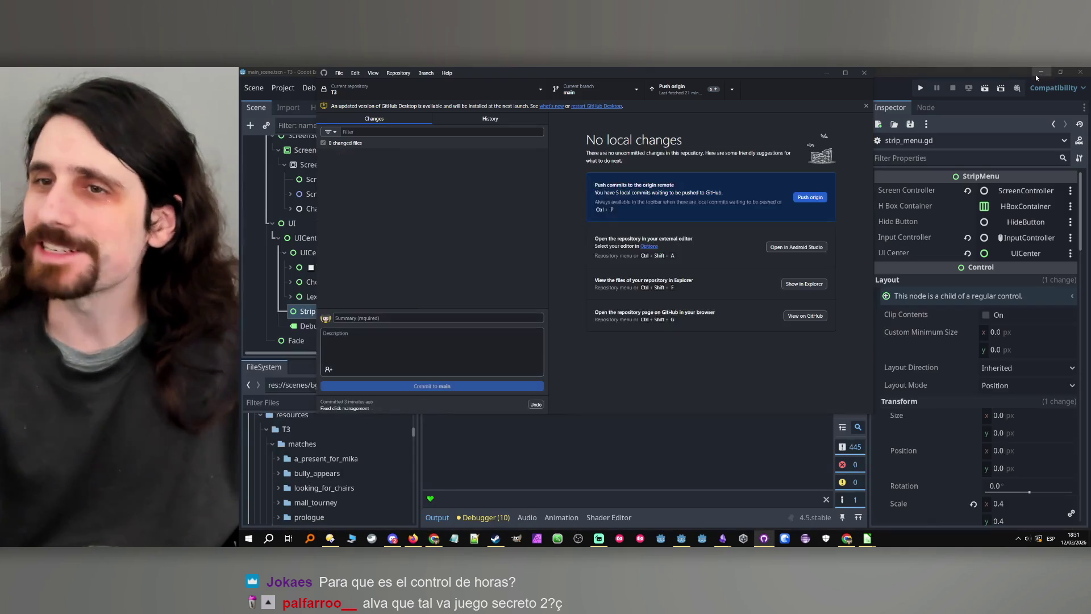
- With the T3 repository showing no local changes, minimize GitHub Desktop to get back to Godot
left_click(826, 72)
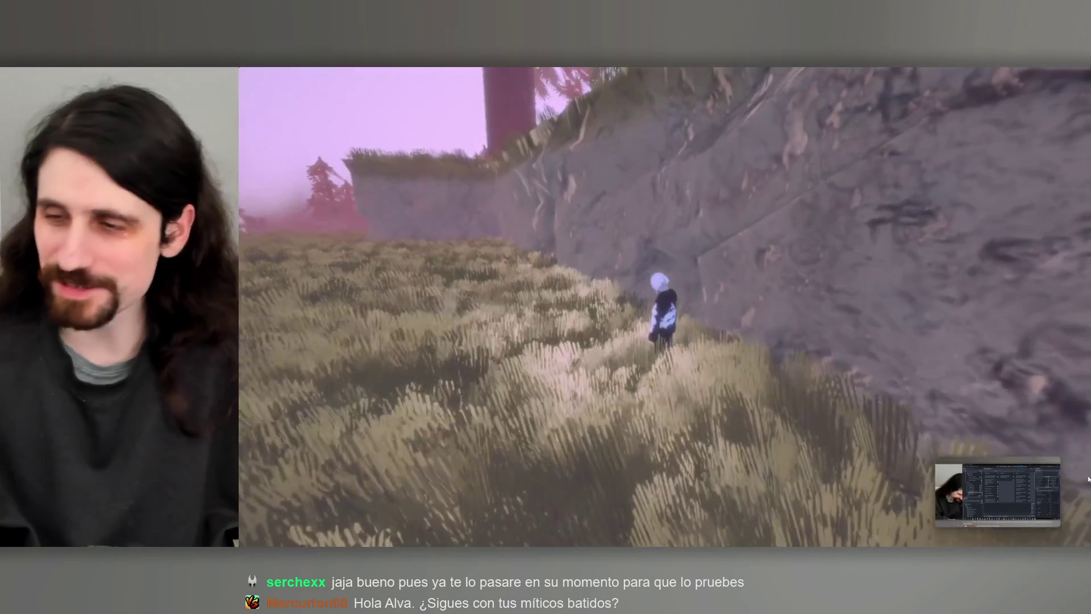
- Let the 3D forest platformer gameplay clip play through to 0:42
mouse_move(868, 431)
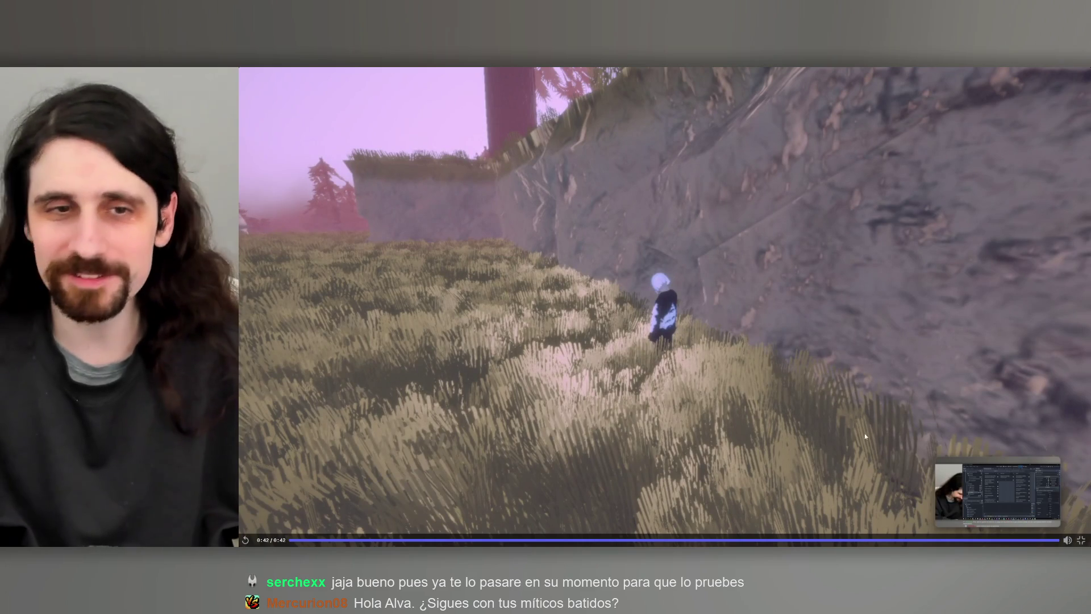